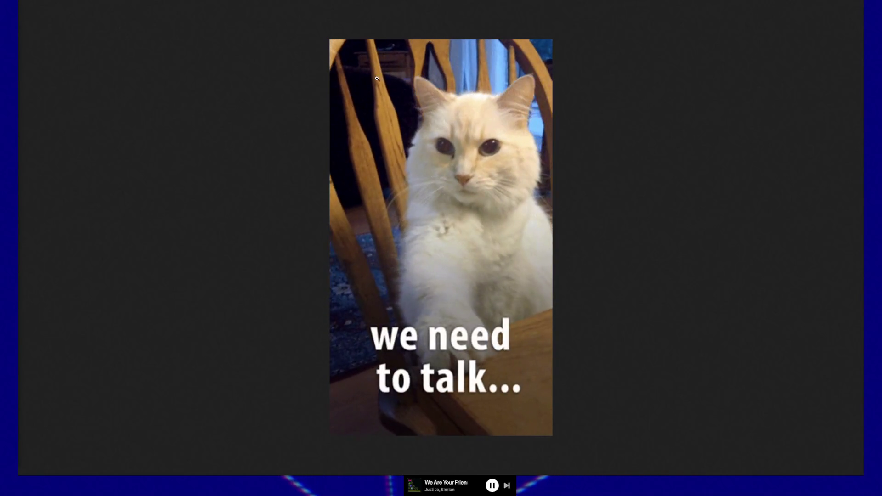
Toggle Firefox out of and back into full screen on the cat GIF, then return to the Unreal editor.
key("F11")
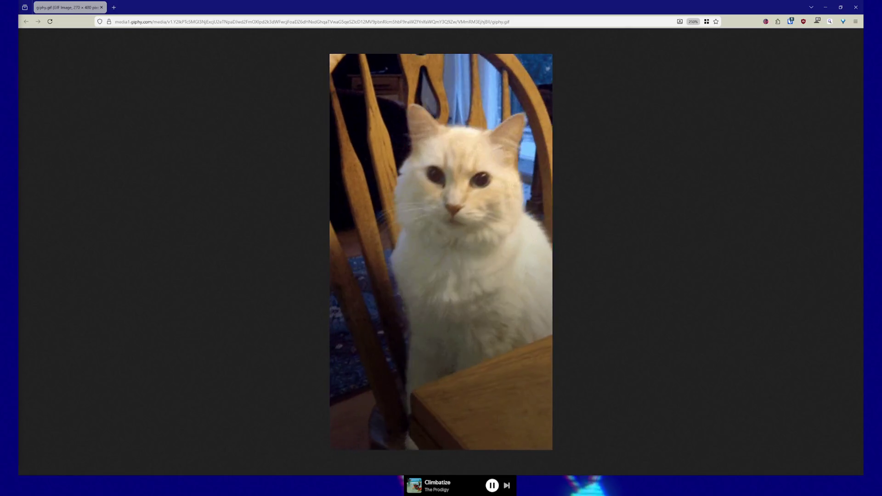
key("F11")
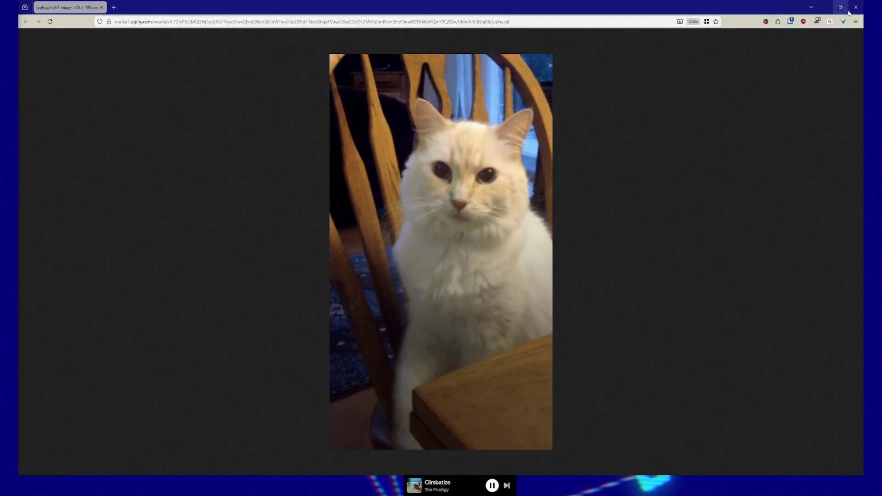
key("alt+Tab")
left_click(677, 213)
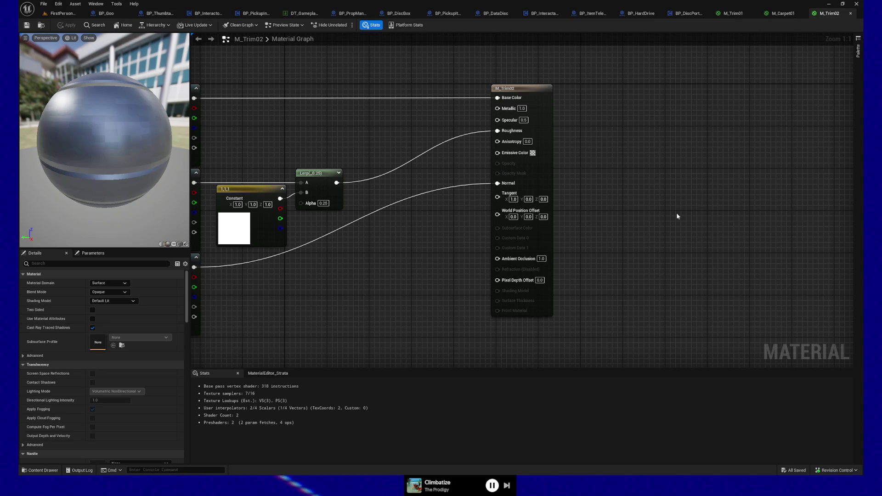
Switch to FirstPersonMap, aim at the floor and start a playtest from that spot.
left_click(60, 13)
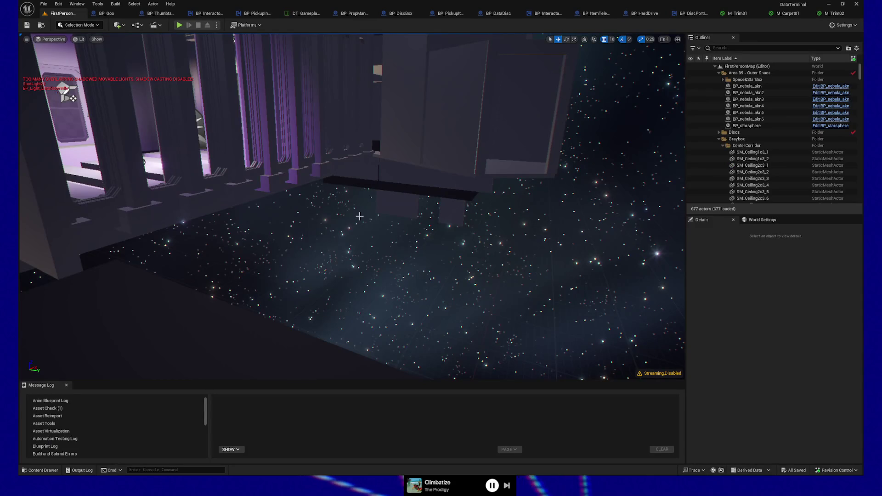
left_click_drag(359, 216, 320, 341)
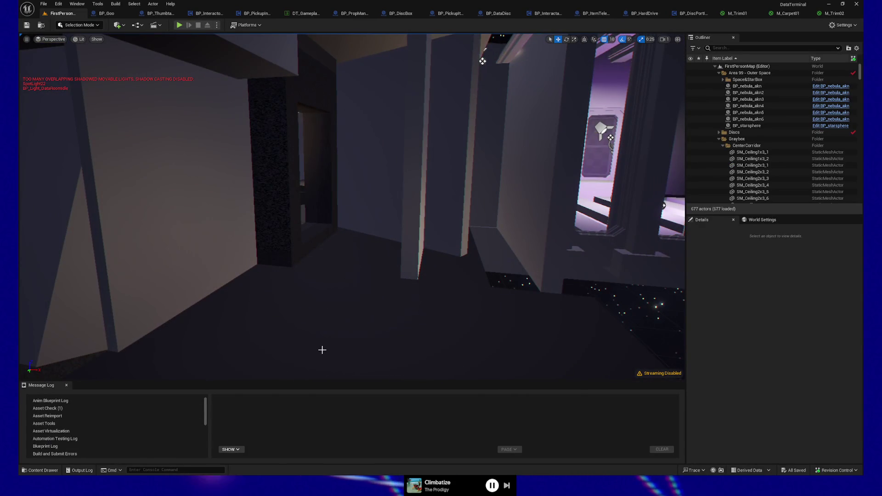
right_click(322, 363)
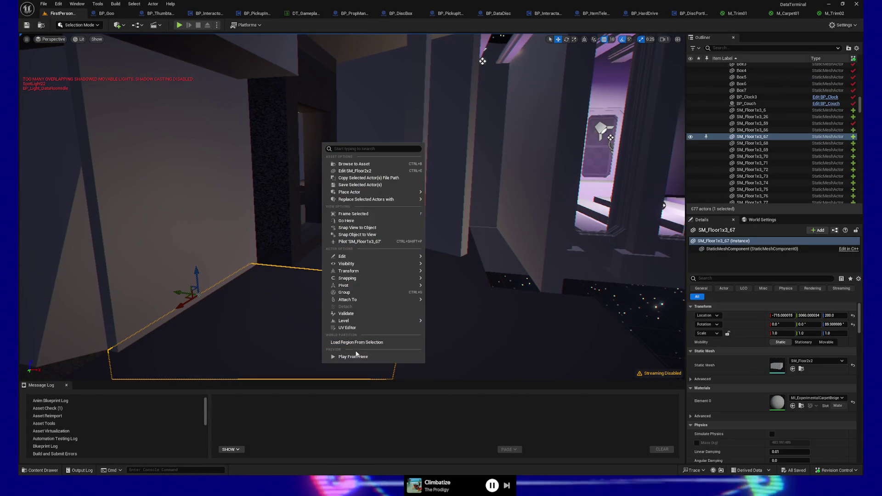
left_click(356, 361)
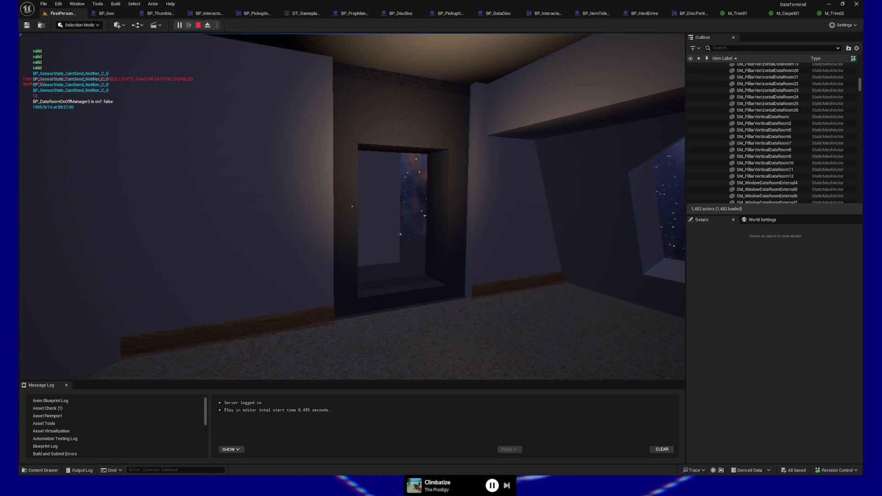
Walk past the item teleporter wall, starry window and counter toward the lit doorway.
mouse_move(352, 206)
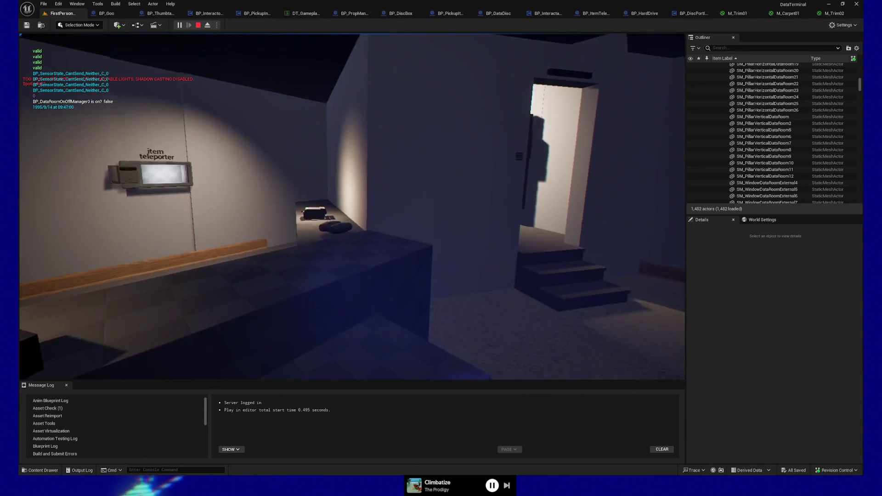
key("w")
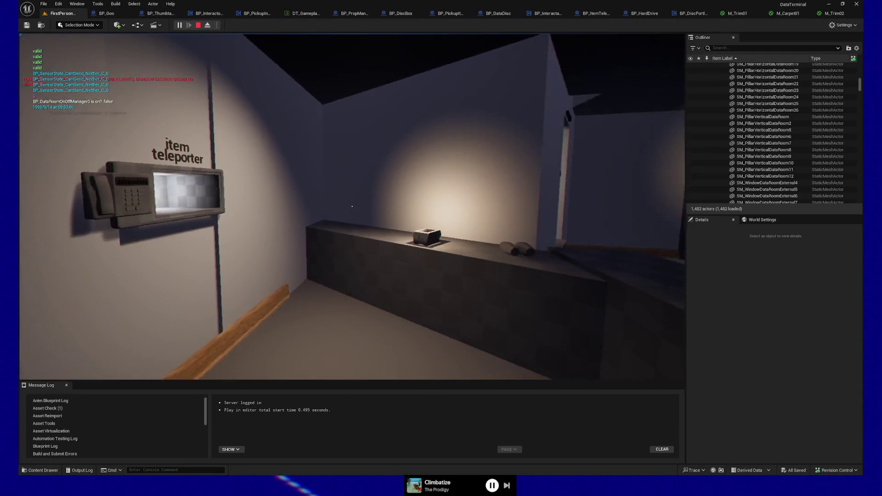
key("w")
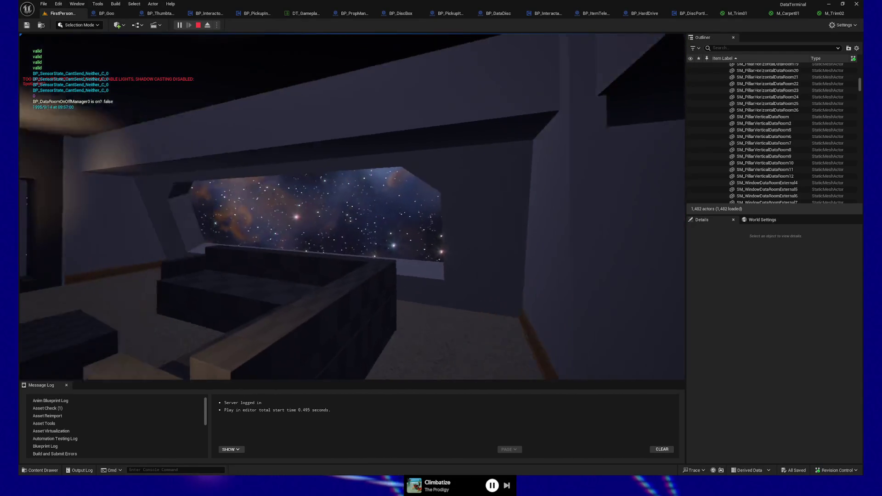
key("w")
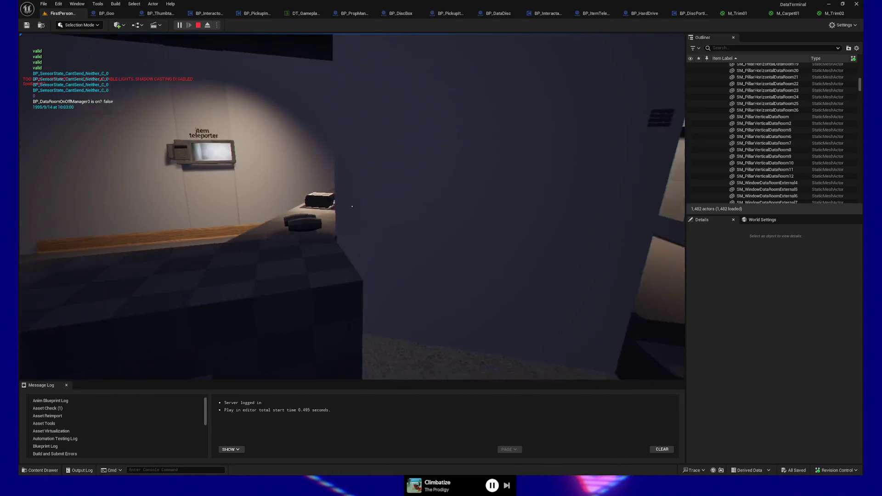
key("w")
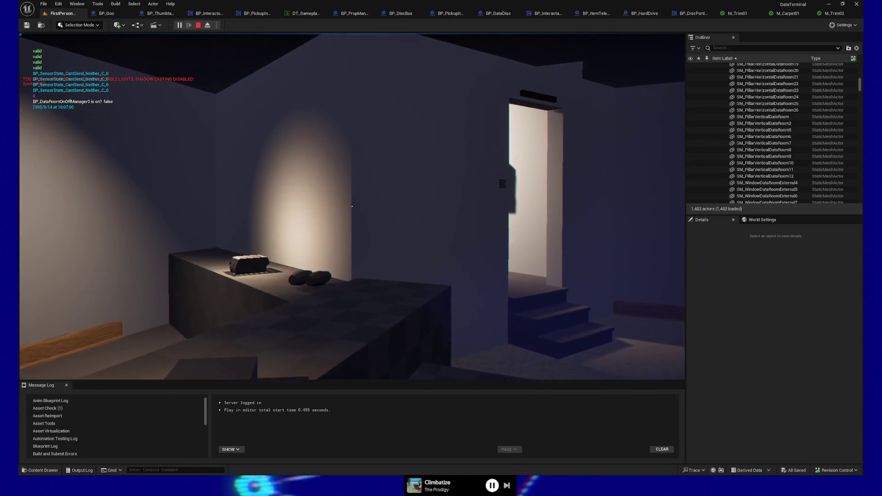
key("w")
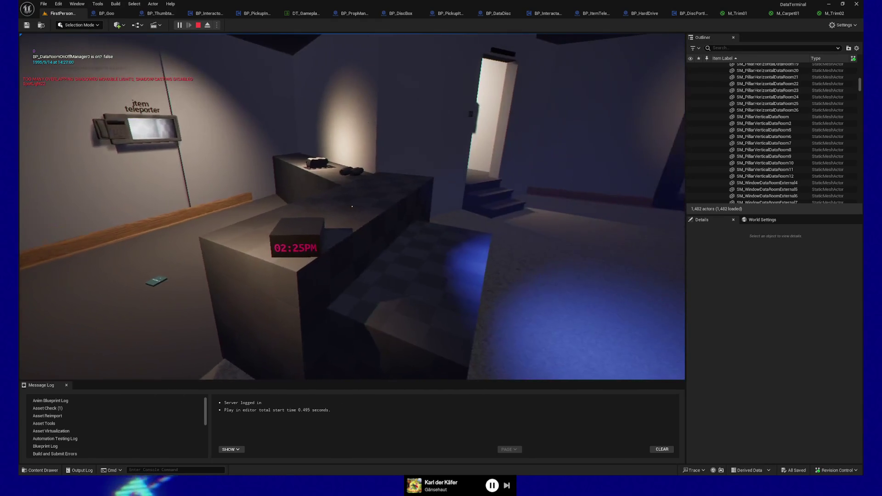
Release the mouse with Shift+F1, then click back into the playtest viewport.
key("shift+F1")
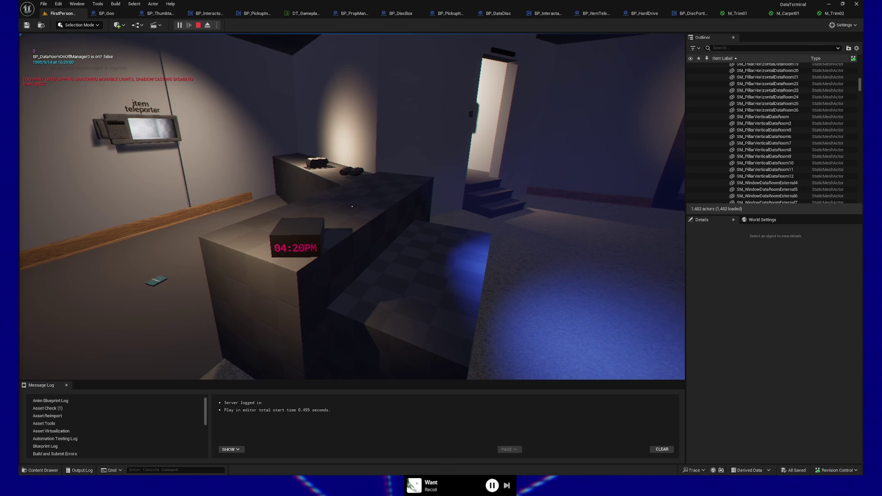
left_click(501, 283)
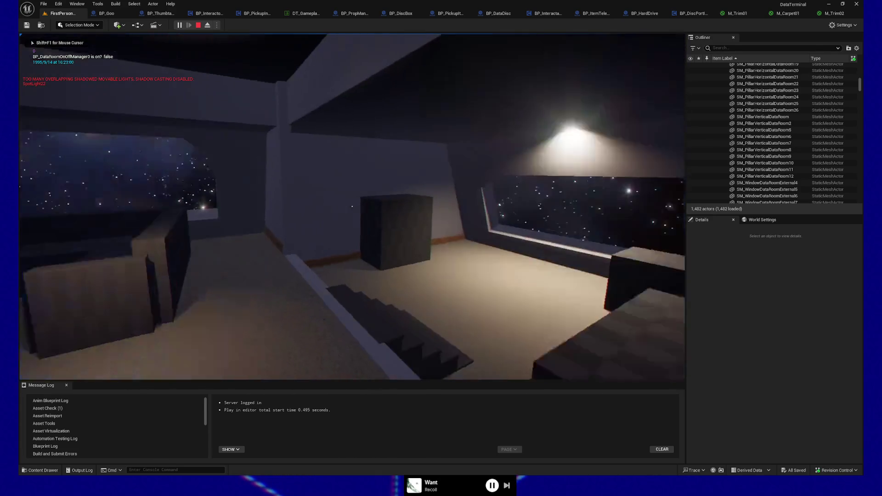
Walk through the lit stairway doorway, past the wall terminal and down the corridor.
key("w")
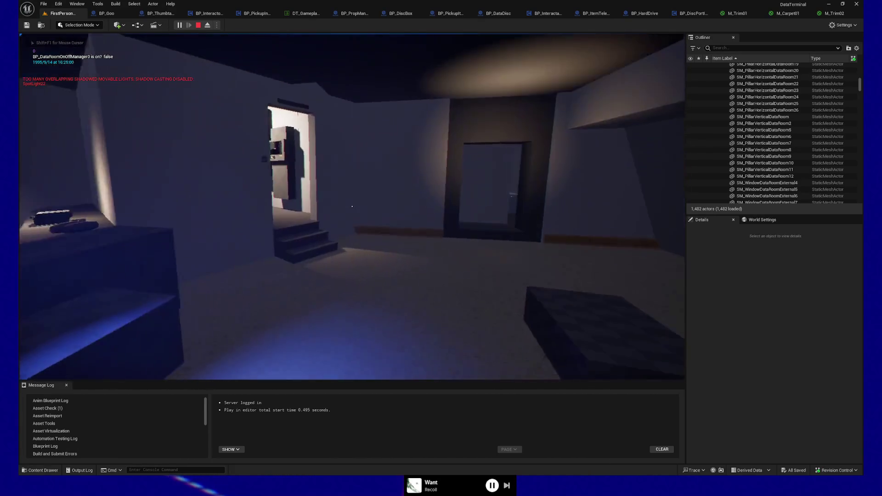
key("w")
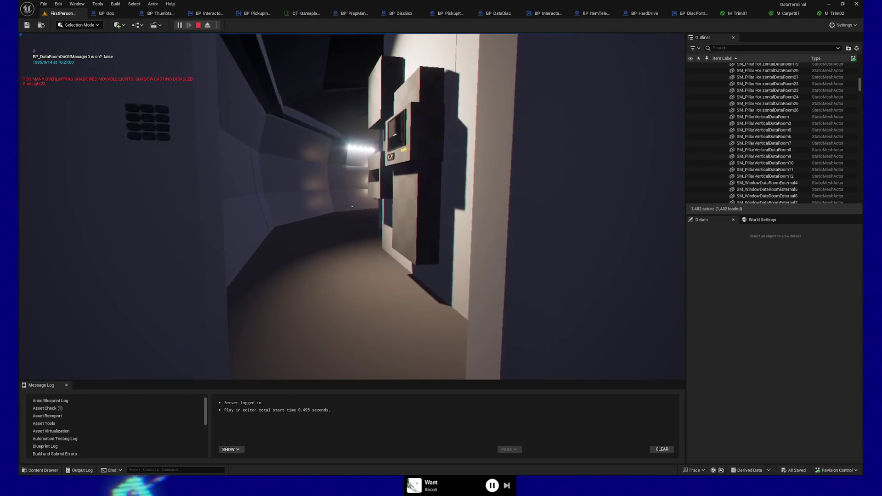
key("w")
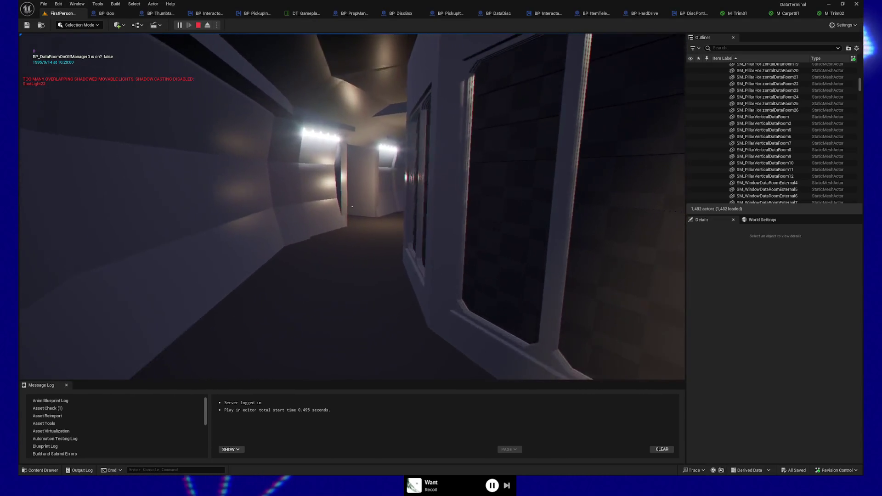
key("w")
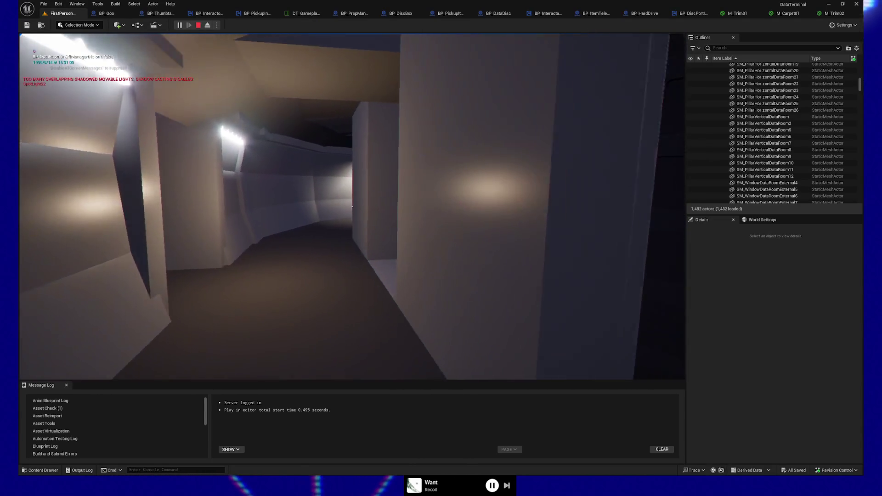
Enter the card room and pick up a No Data disc from the scattered pile.
key("w")
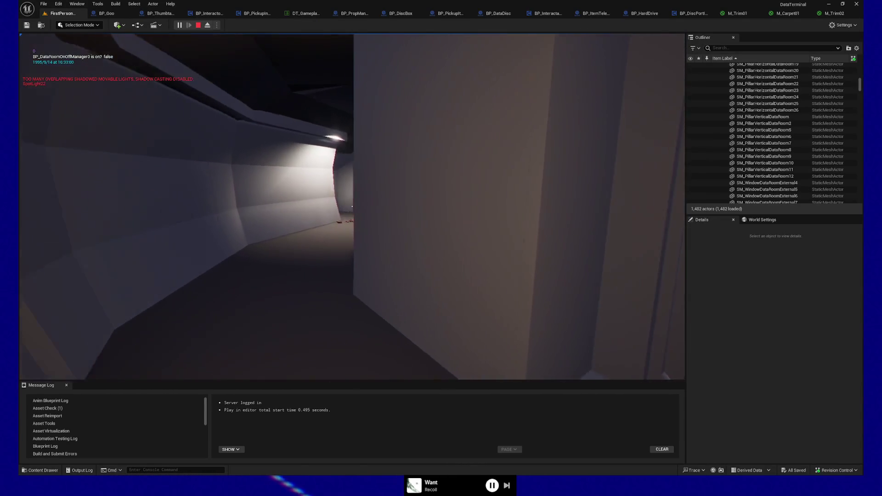
key("w")
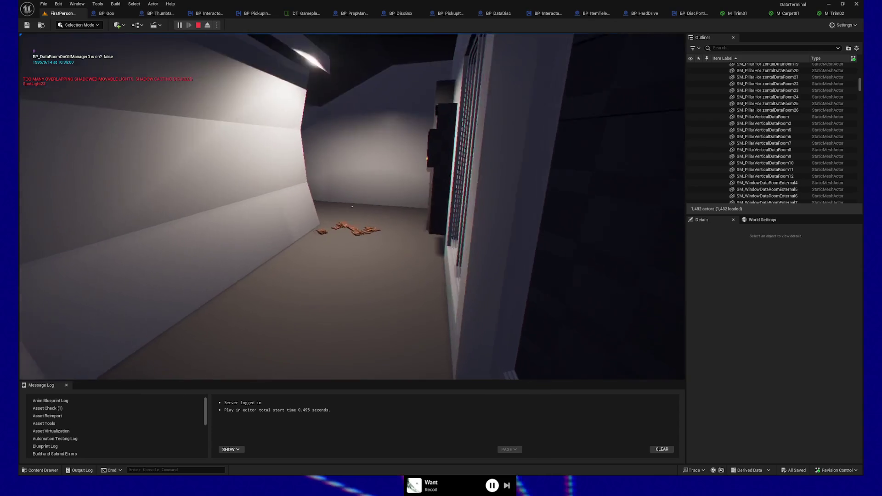
key("w")
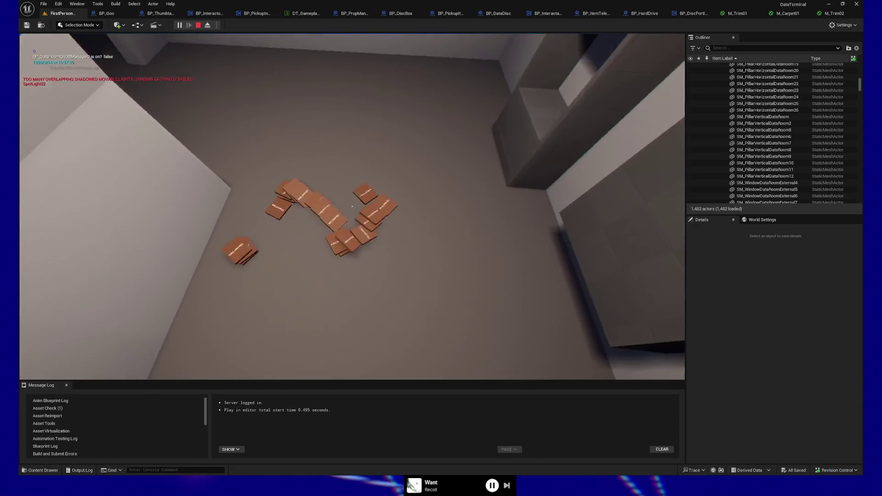
left_click(352, 206)
left_click(352, 206)
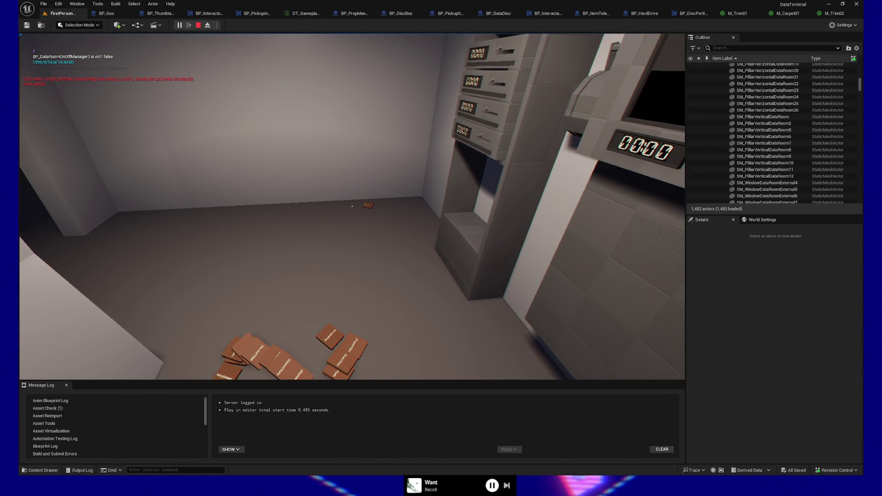
Carry the disc down the corridor to the pneumatic stations and load it into one.
mouse_move(352, 207)
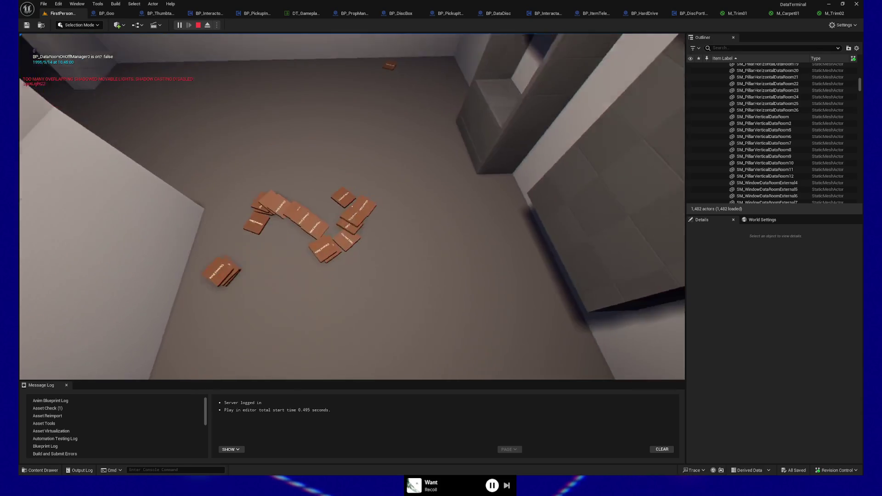
key("w")
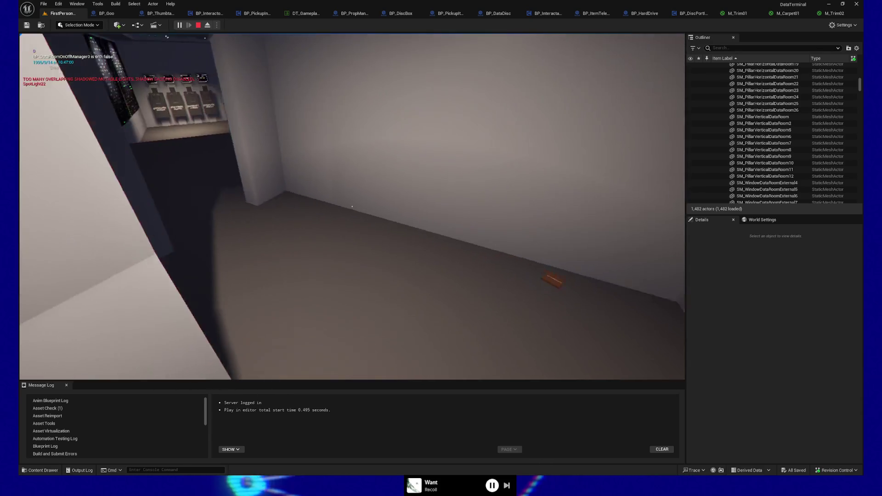
key("w")
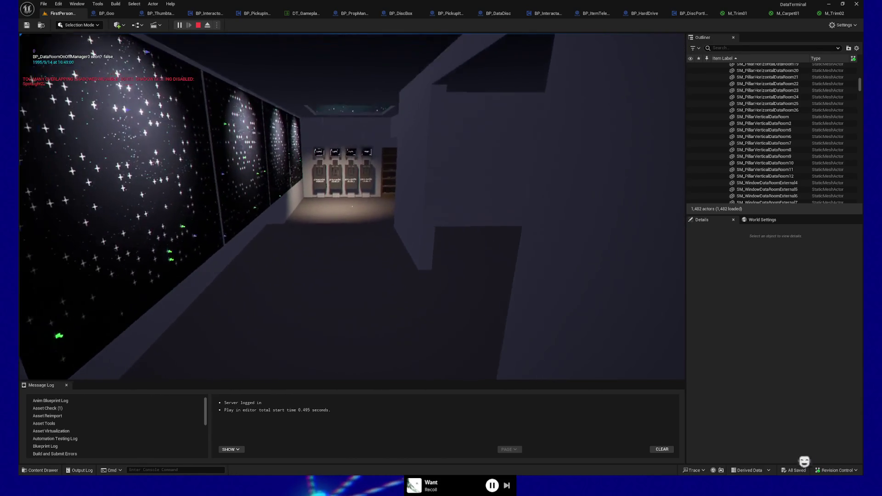
key("w")
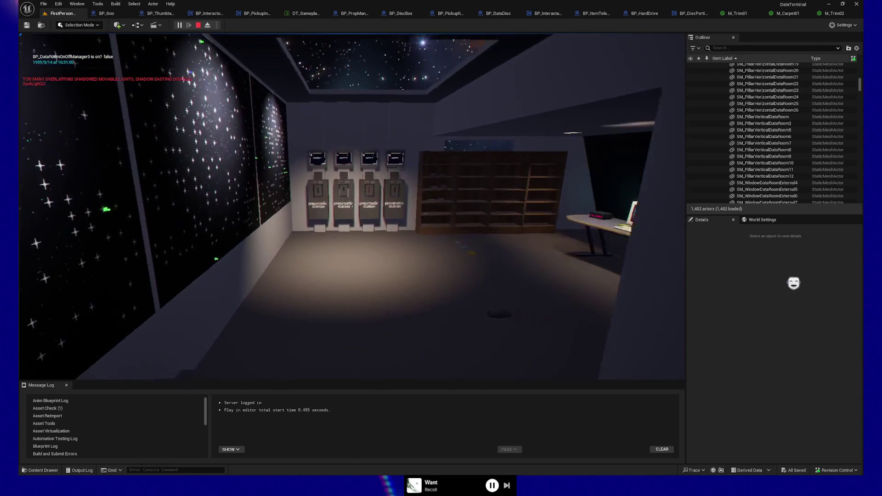
key("w")
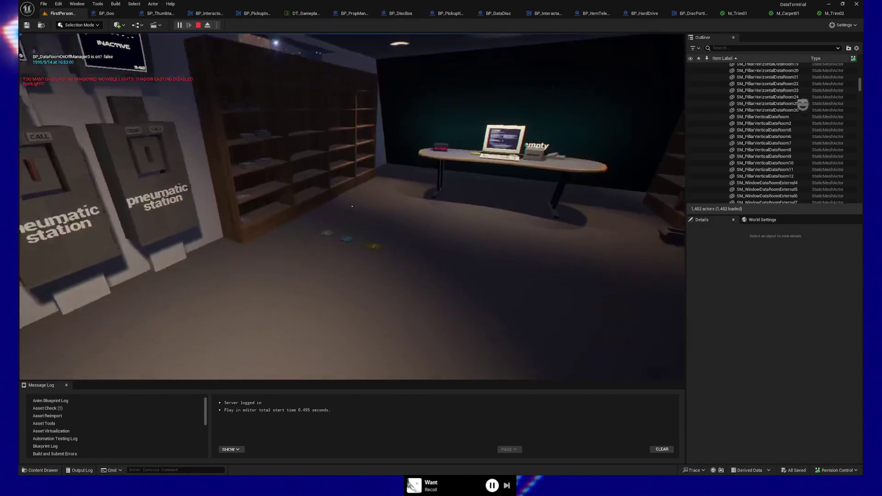
key("w")
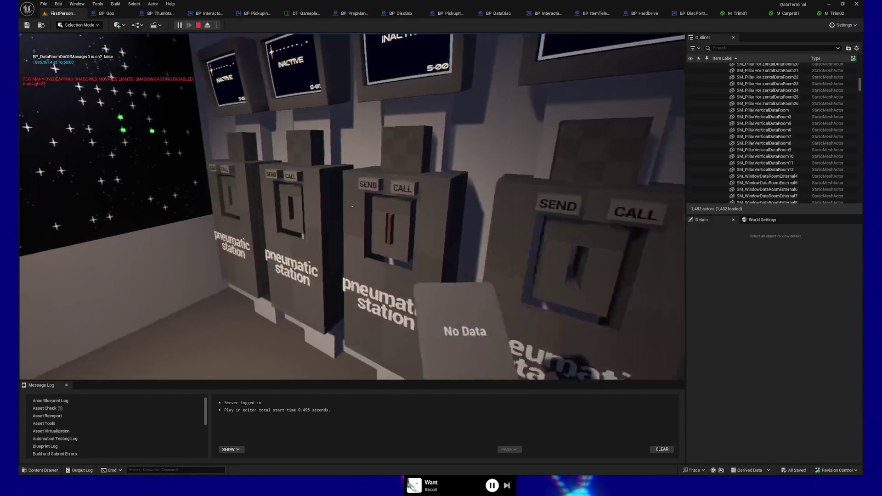
key("w")
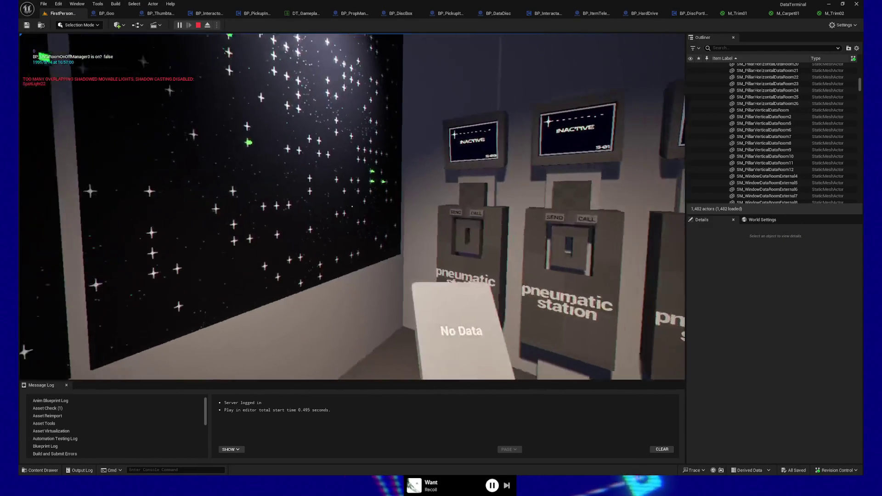
key("w")
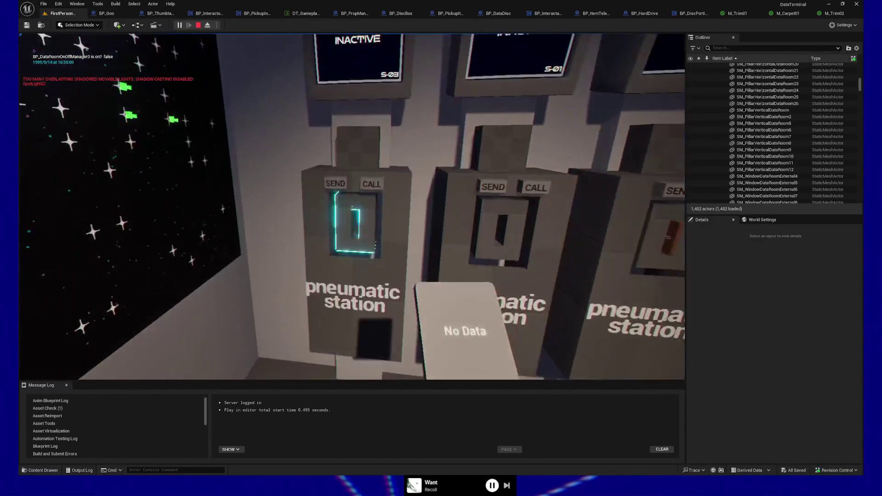
left_click(351, 206)
Step back from the stations and send the loaded disc from station S-03.
key("s")
mouse_move(352, 207)
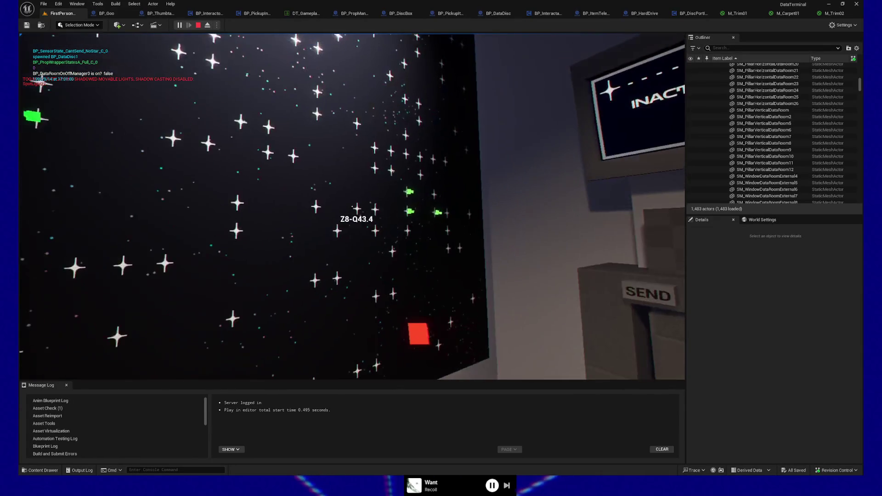
key("w")
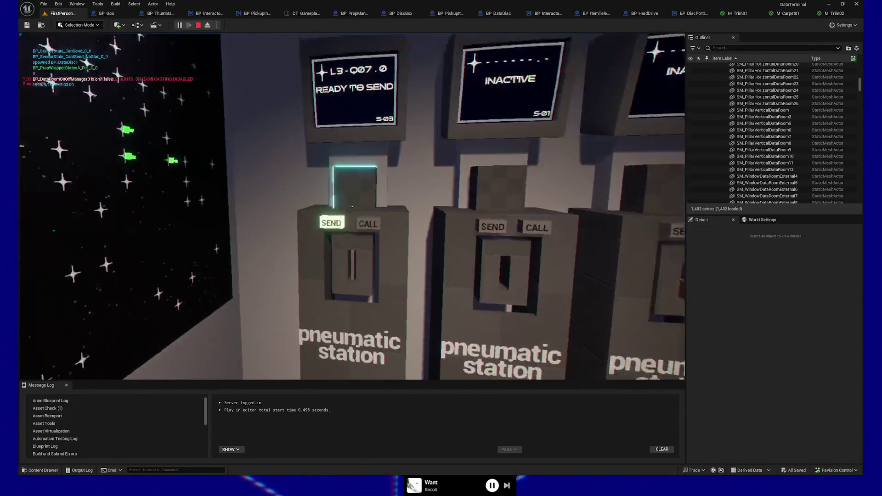
key("s")
left_click(352, 207)
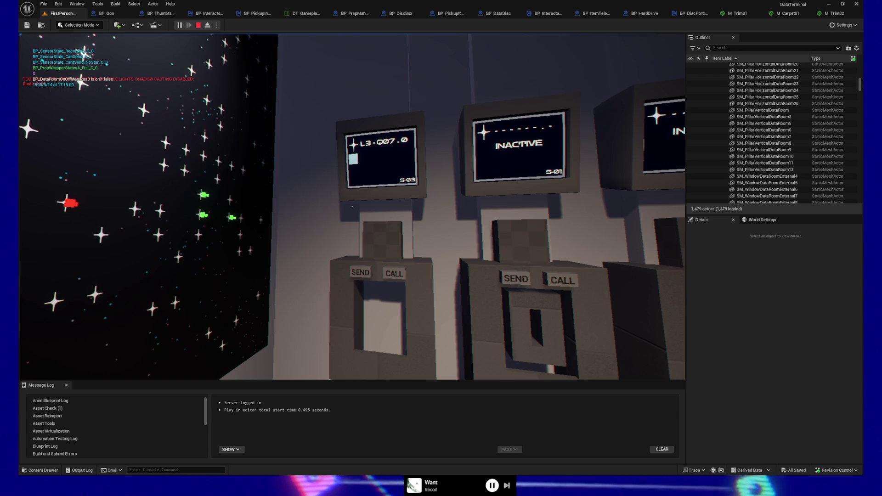
Walk up to the S-03 monitor to read its screen, briefly backing off to view all stations.
key("w")
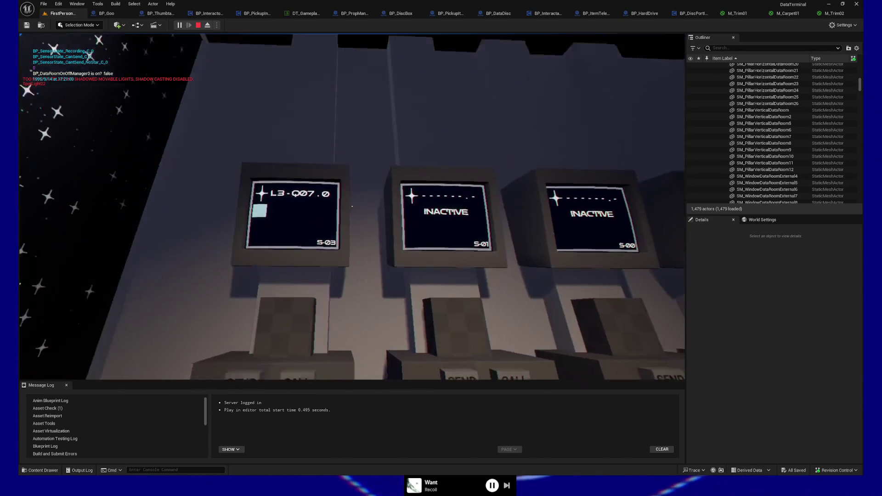
key("w")
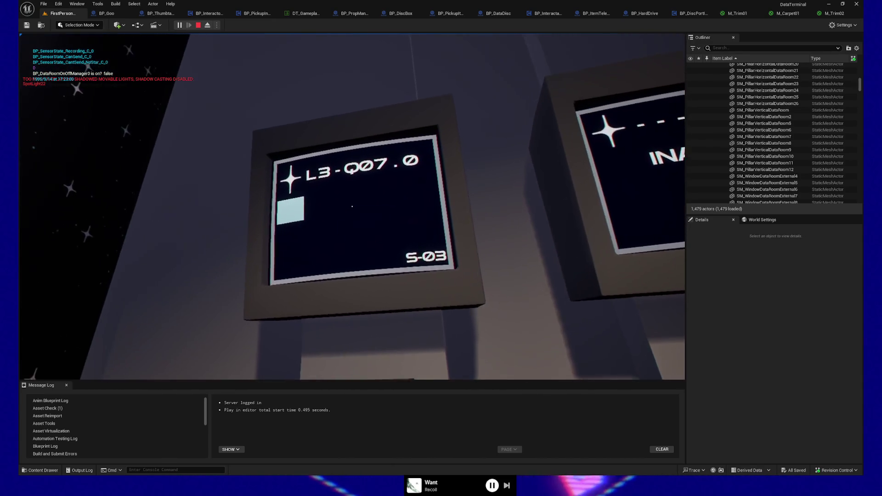
key("w")
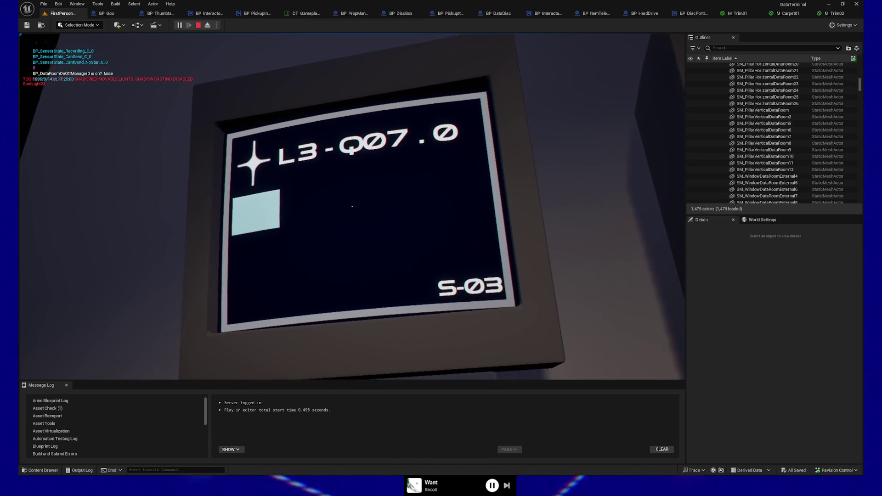
key("w")
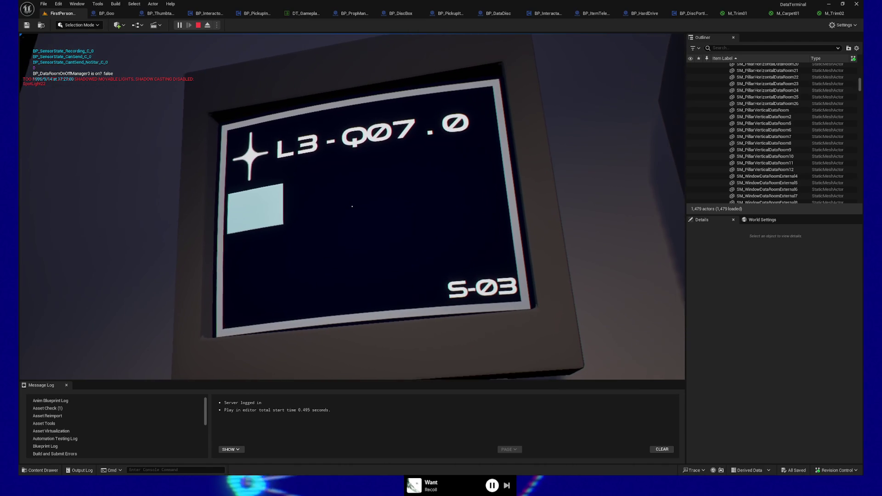
key("s")
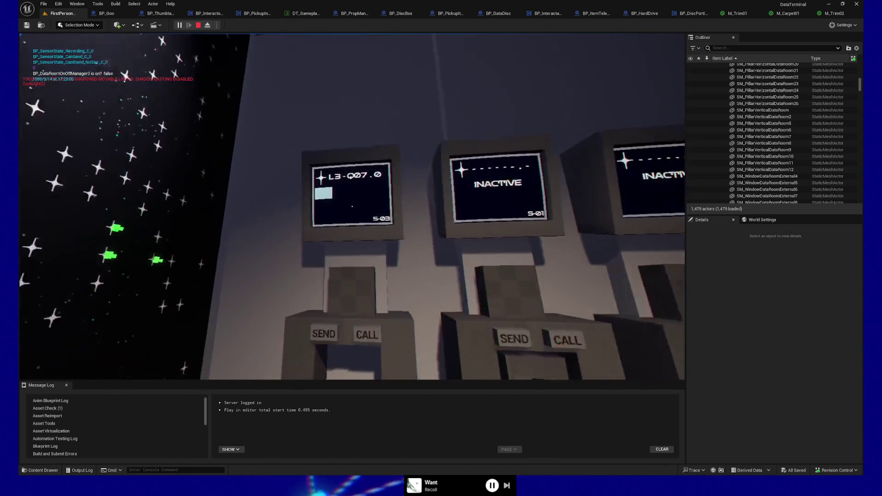
key("w")
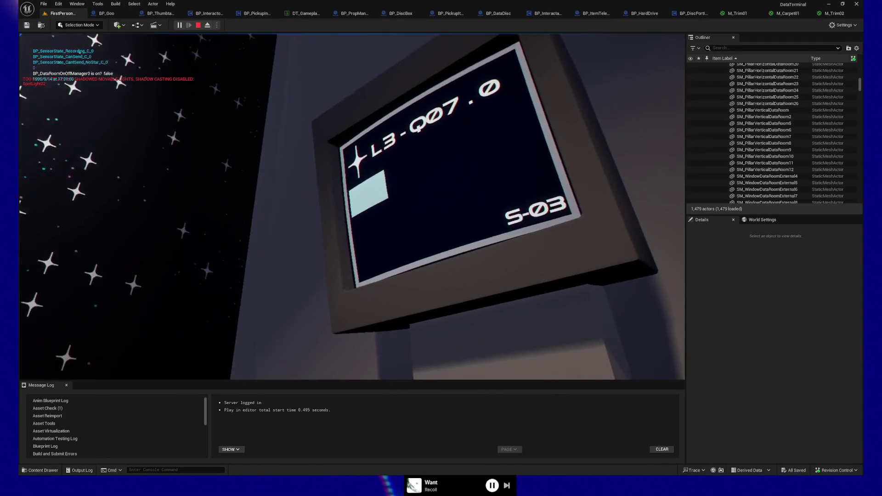
key("w")
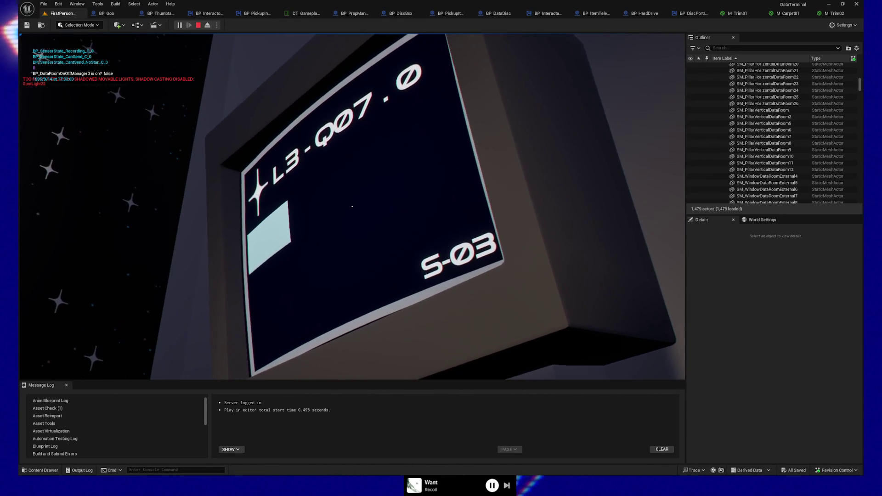
Back away from the terminal, pick up a Raw Data disc and bring it to the desk drive.
key("s")
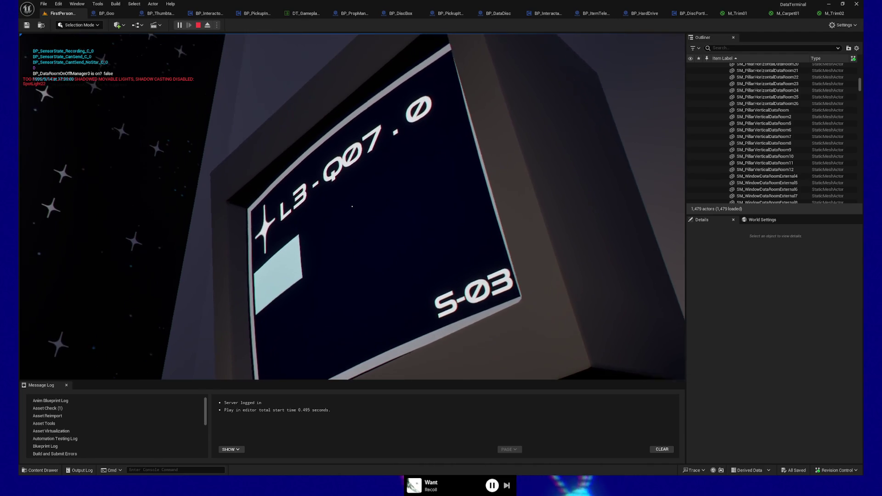
key("w")
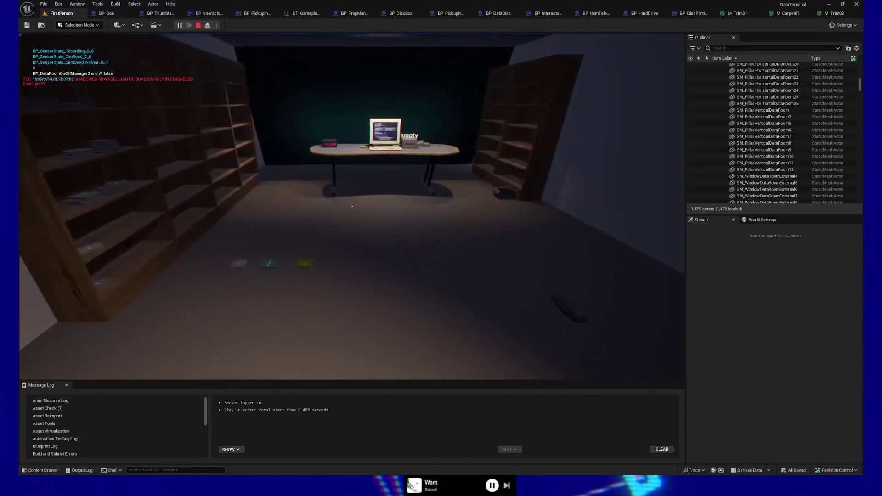
key("e")
key("w")
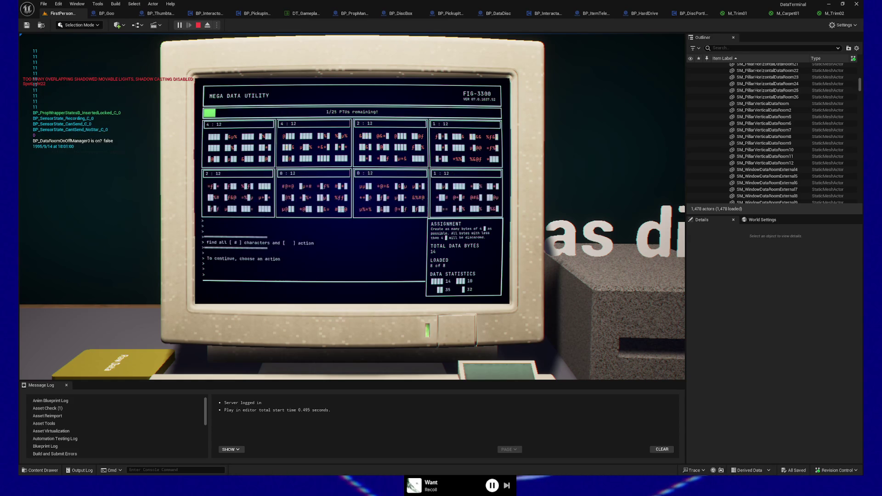
Leave the terminal, eject the Cleaned Data disc and carry it toward the lit doorway.
key("Escape")
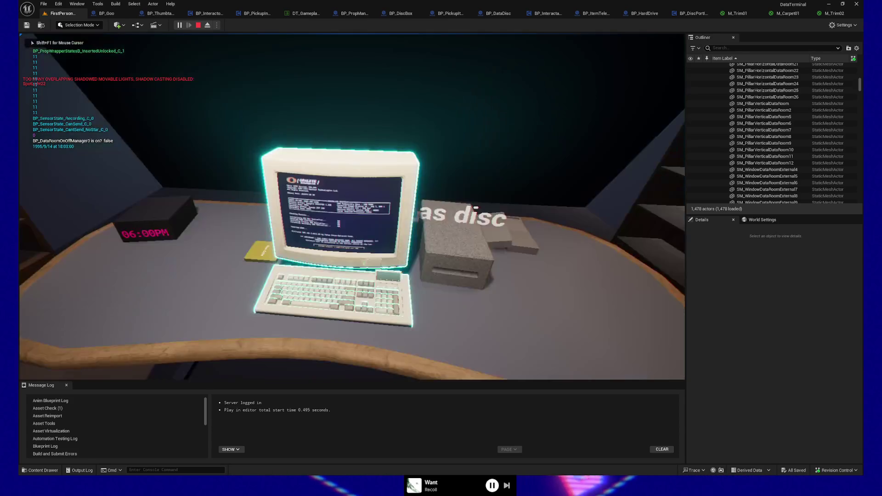
key("e")
key("e")
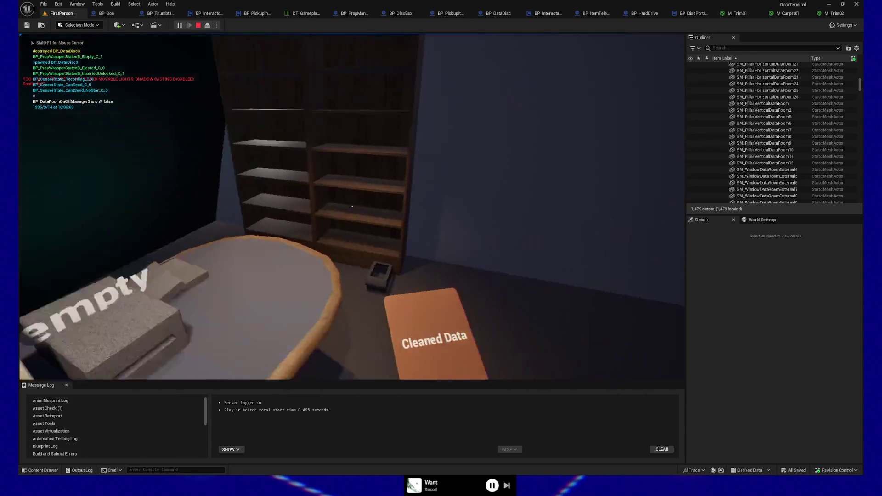
key("w")
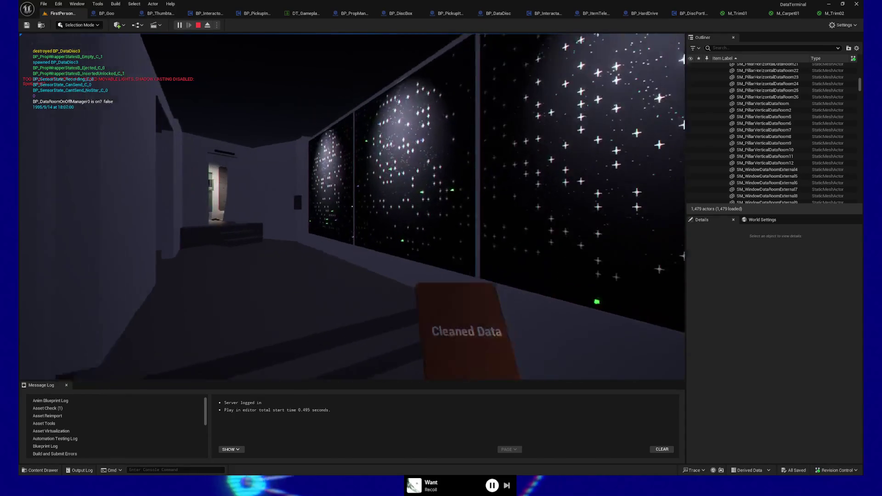
key("w")
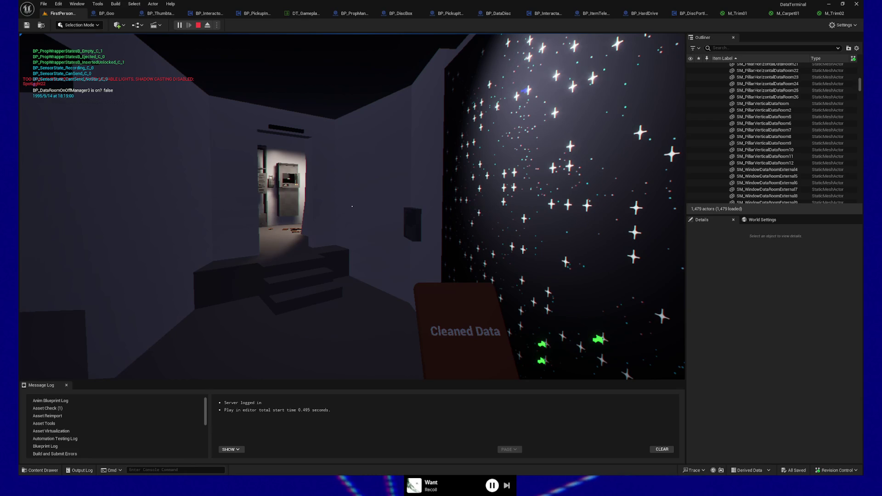
Climb to the rack room, place the Cleaned Data disc in the rack and activate the device.
key("w")
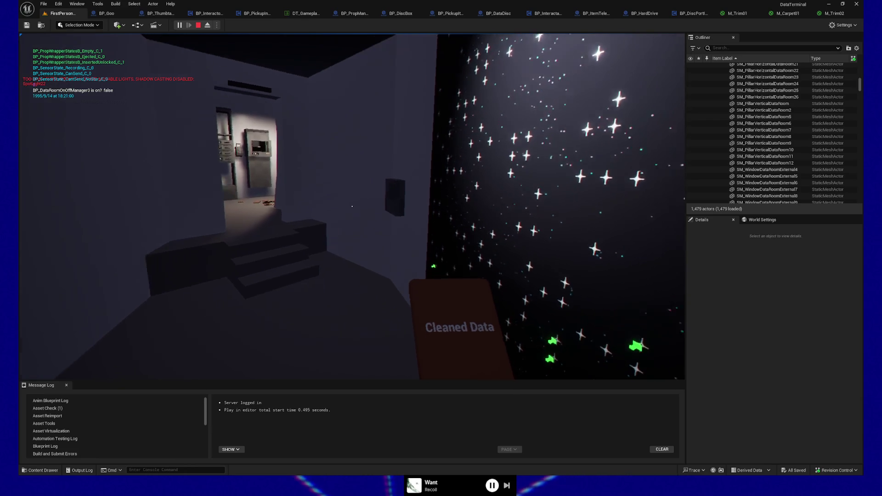
key("w")
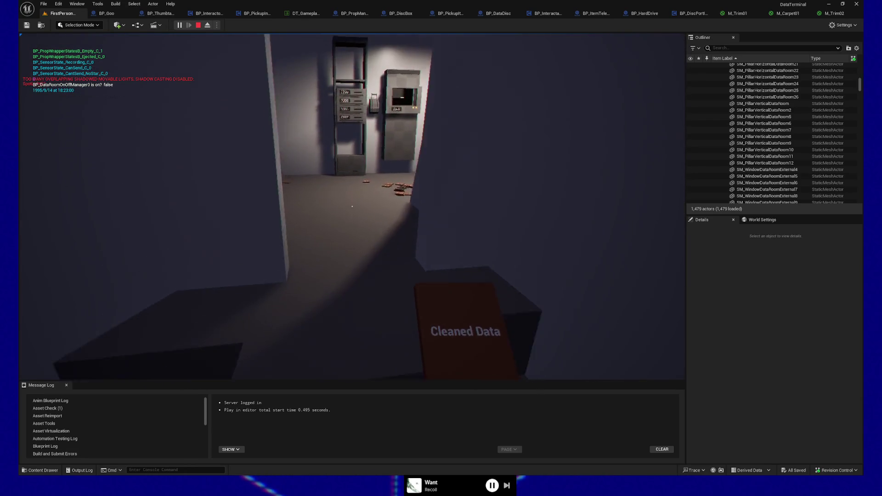
key("w")
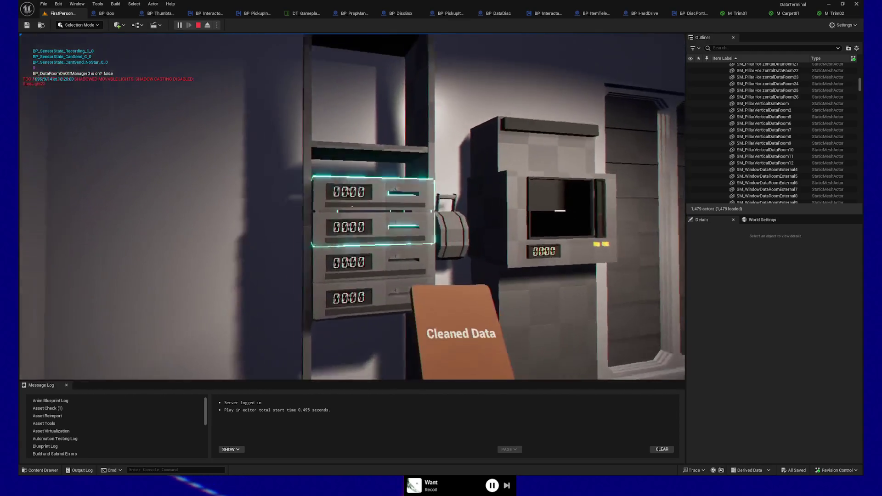
key("e")
key("w")
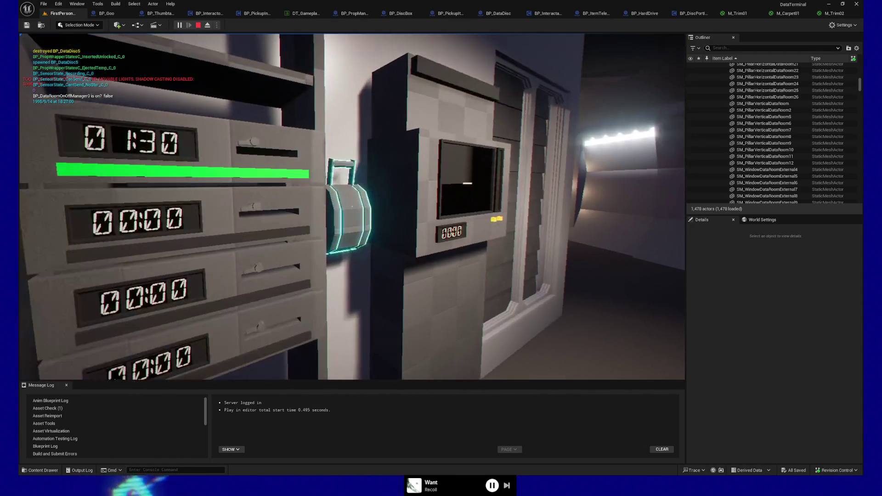
key("e")
Walk down the corridor to the purple-lit starlit windows, then turn toward the doorway.
key("w")
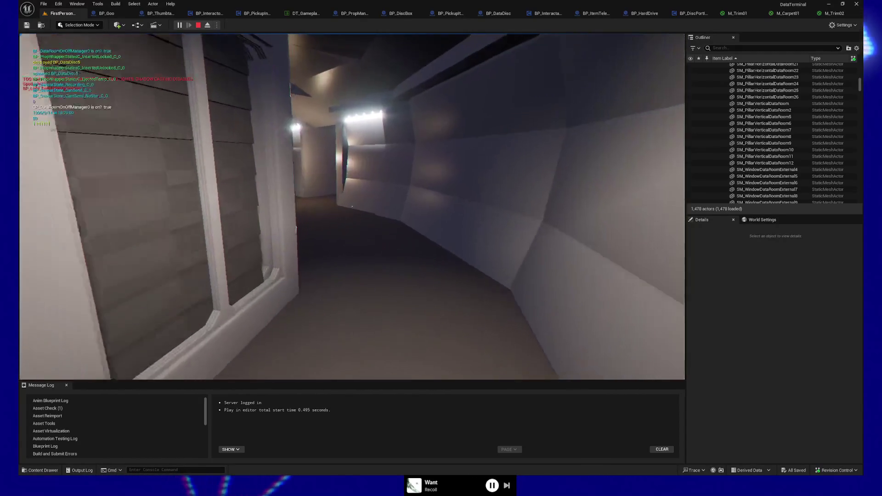
key("w")
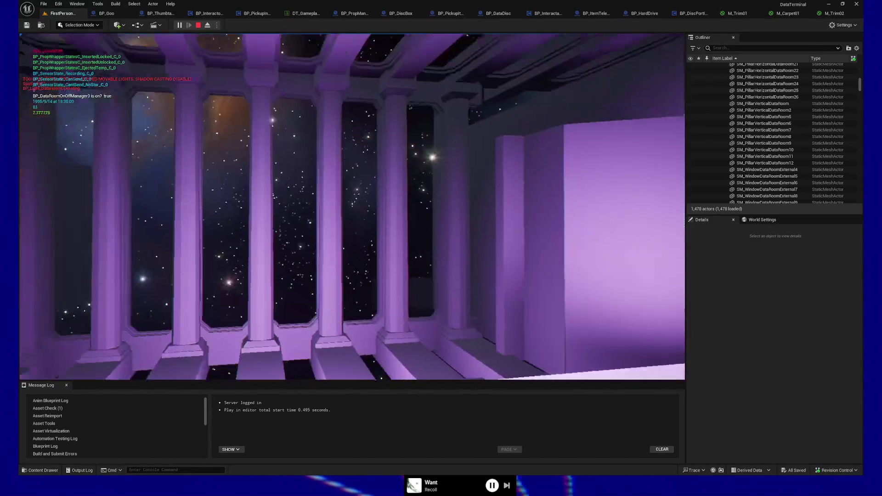
key("w")
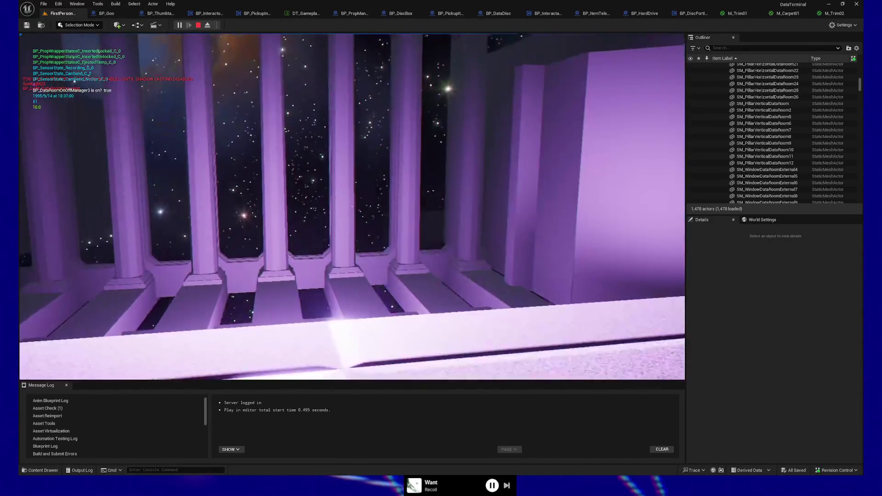
key("s")
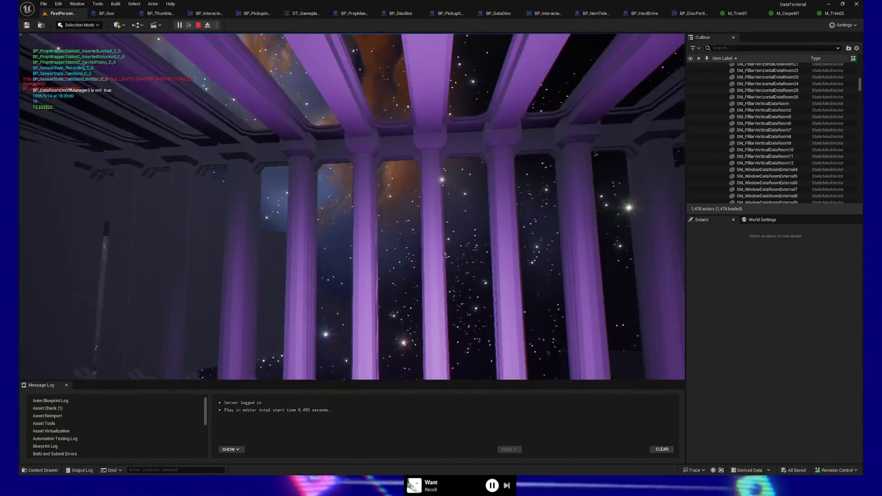
key("w")
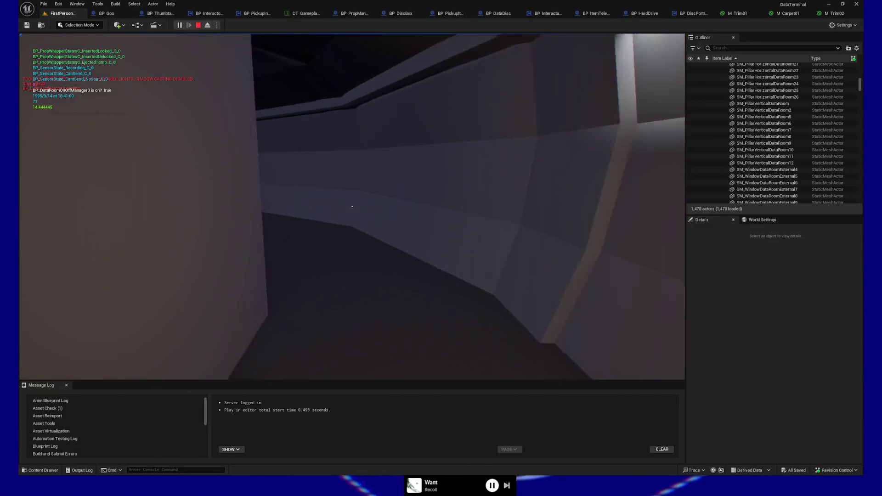
Walk through the dark doorway into the lit sofa lounge with the starfield window.
key("w")
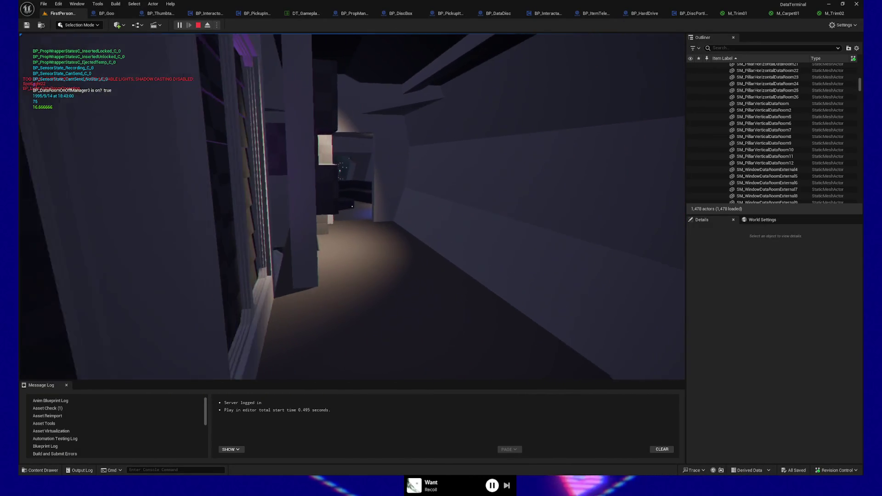
key("w")
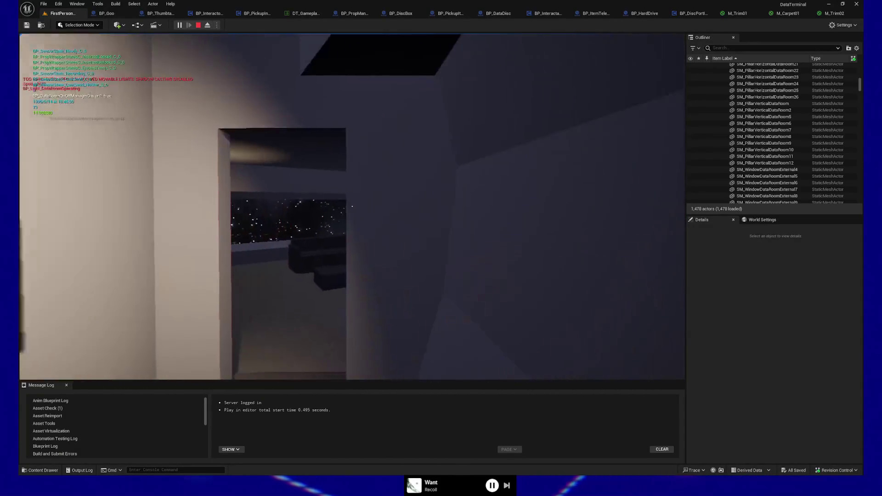
key("w")
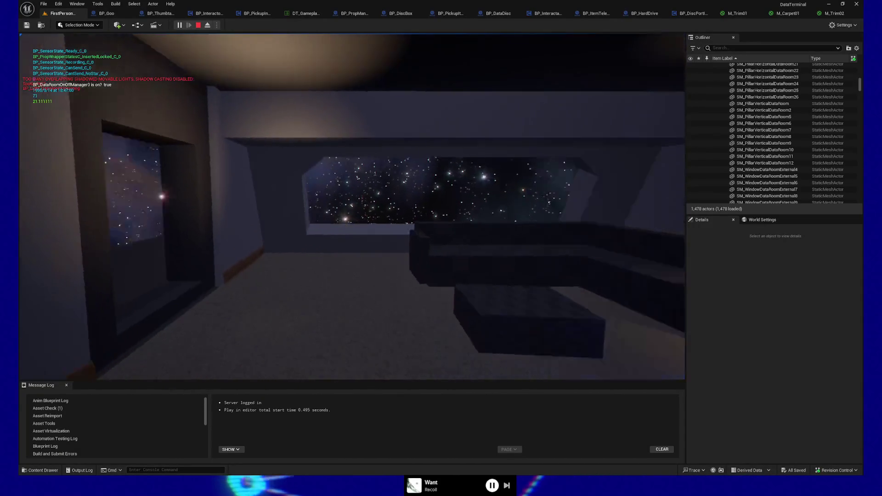
key("w")
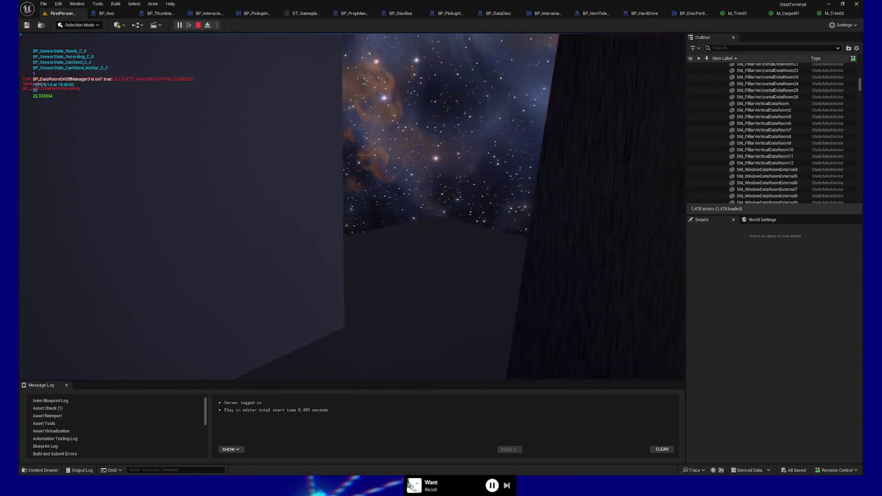
key("w")
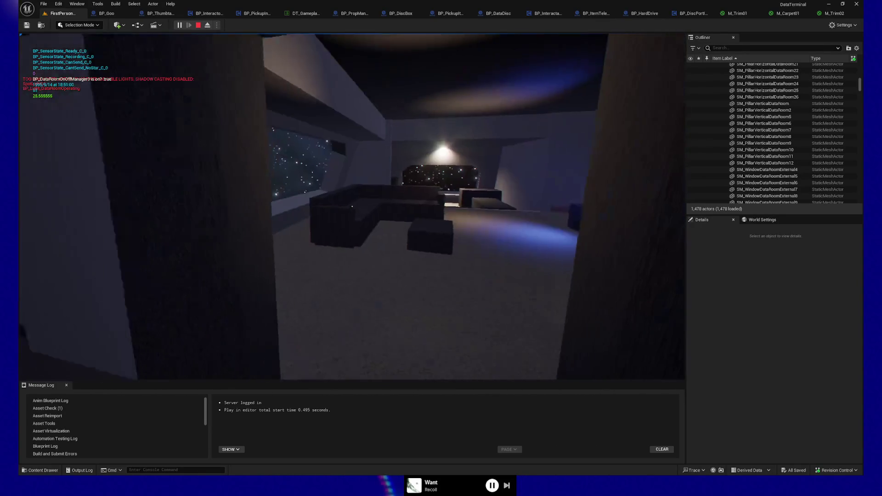
key("w")
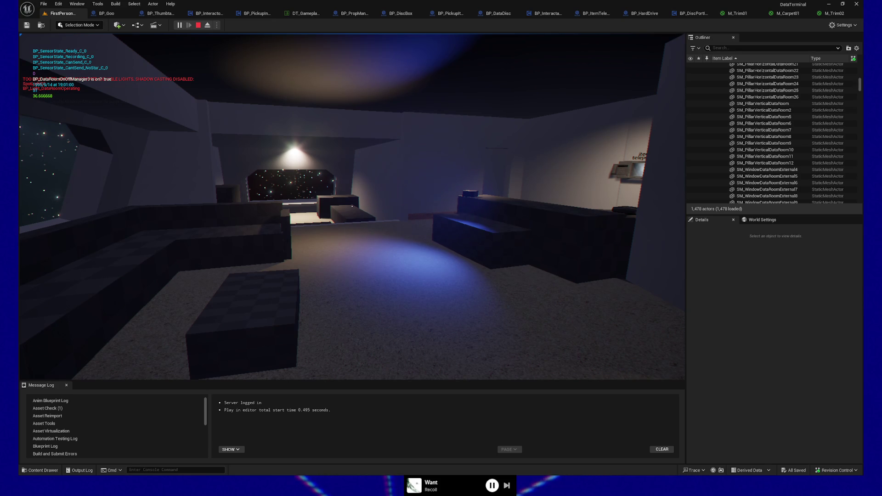
Move toward the stairway doorway, then recapture the mouse in the game view to look around.
key("w")
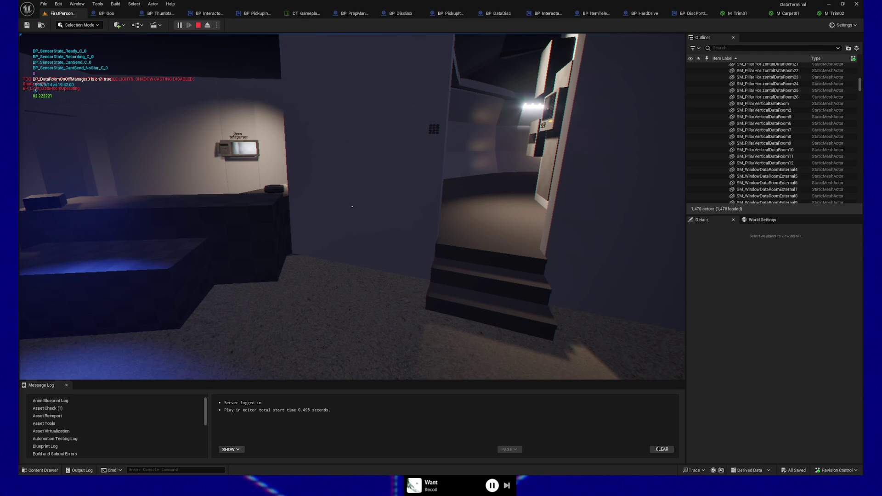
left_click(112, 220)
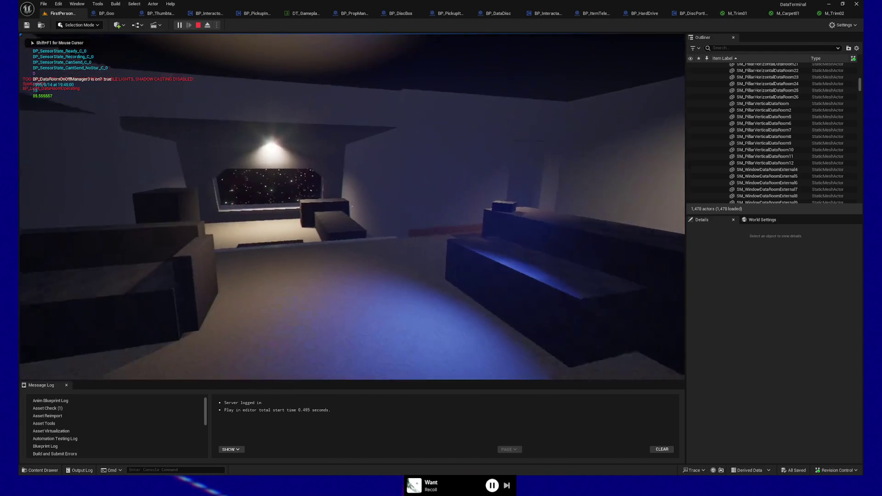
mouse_move(352, 206)
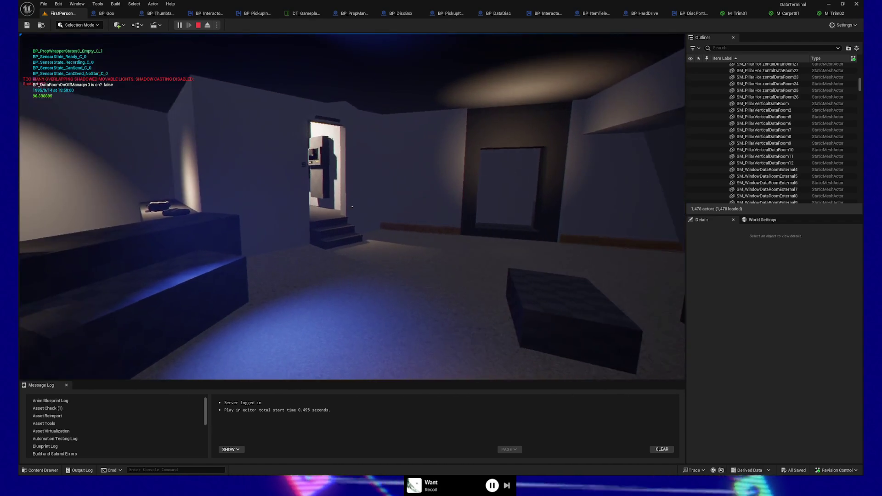
Back up and turn toward the Item Reporter wall, then switch to the Steam store.
key("s")
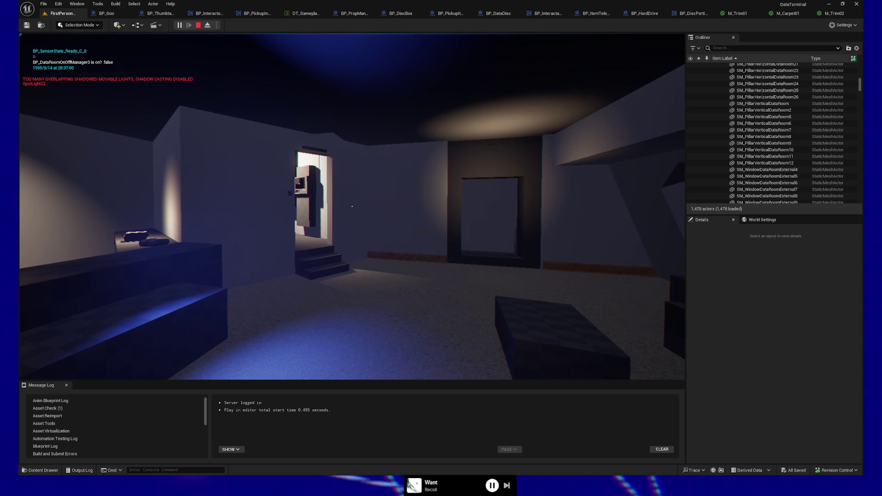
key("a")
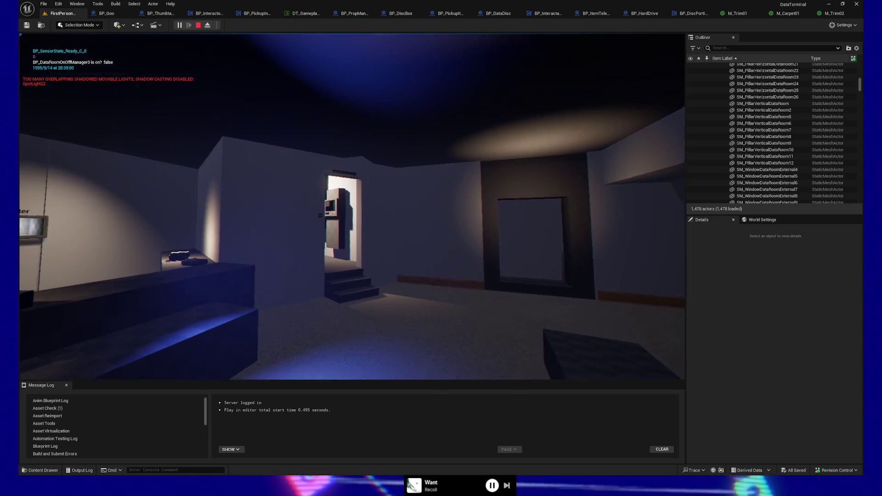
key("d")
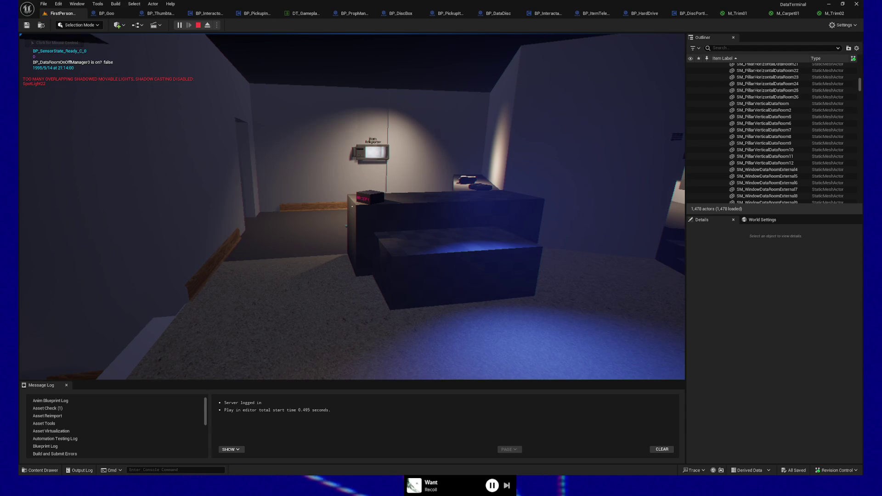
key("alt+Tab")
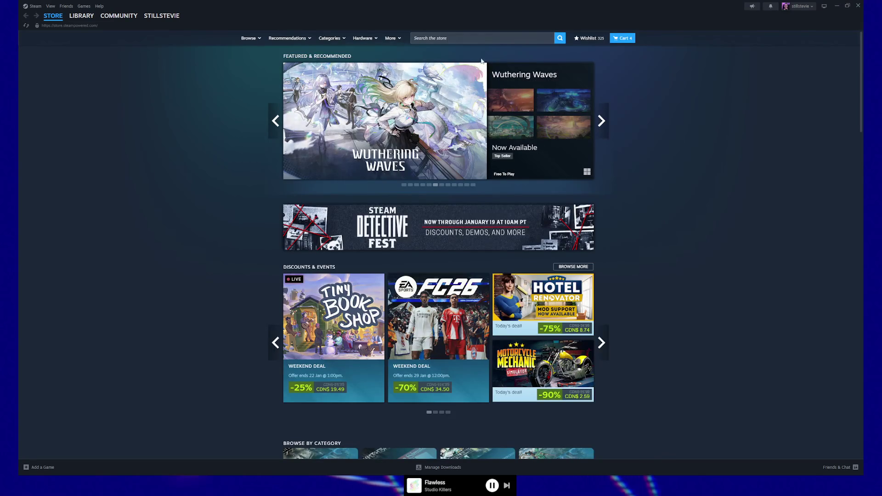
Search the Steam store for 'schedule', open the Schedule I page and show its grow-room screenshot.
left_click(480, 40)
type("schedul")
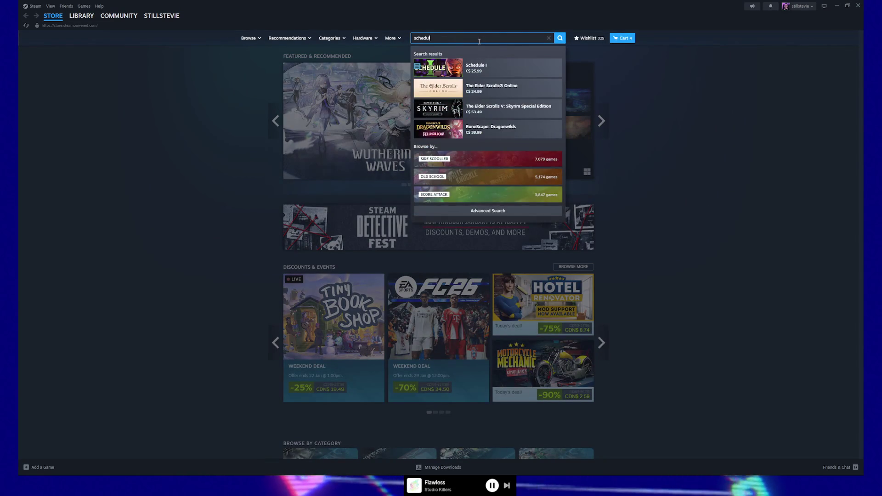
type("e")
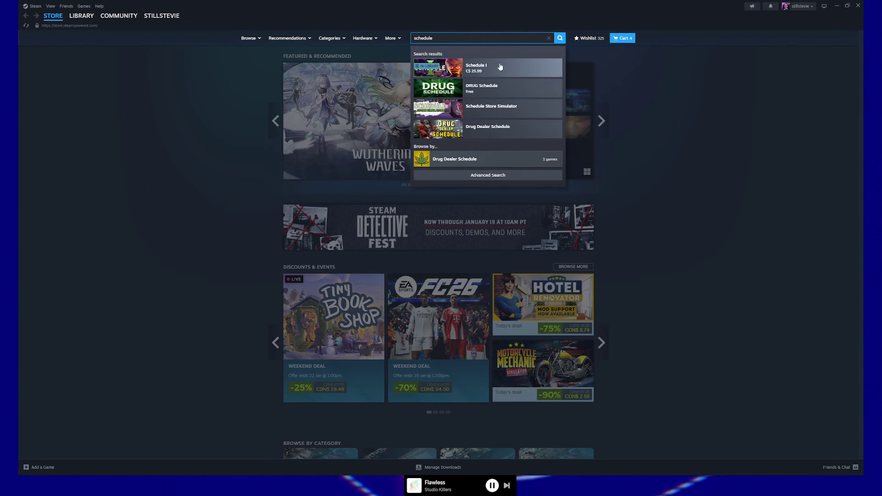
left_click(501, 67)
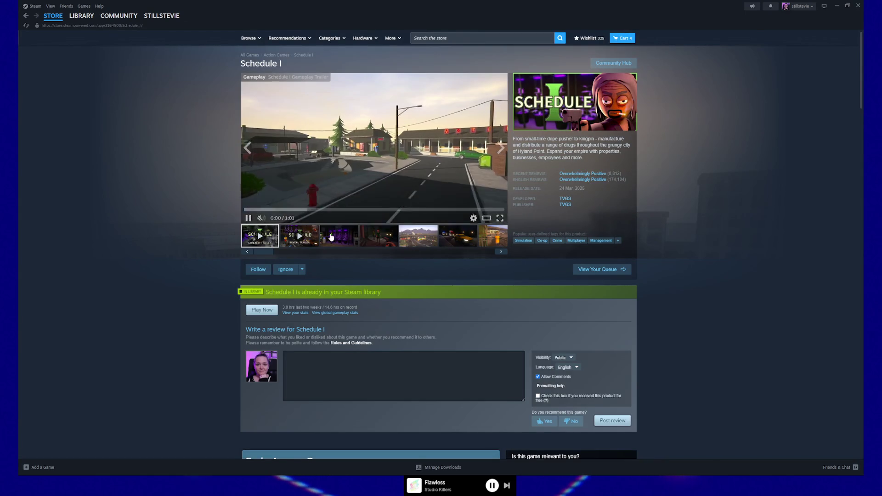
left_click(331, 238)
Open the screenshot full-window and page forward three images to the blackjack table shot.
left_click(503, 219)
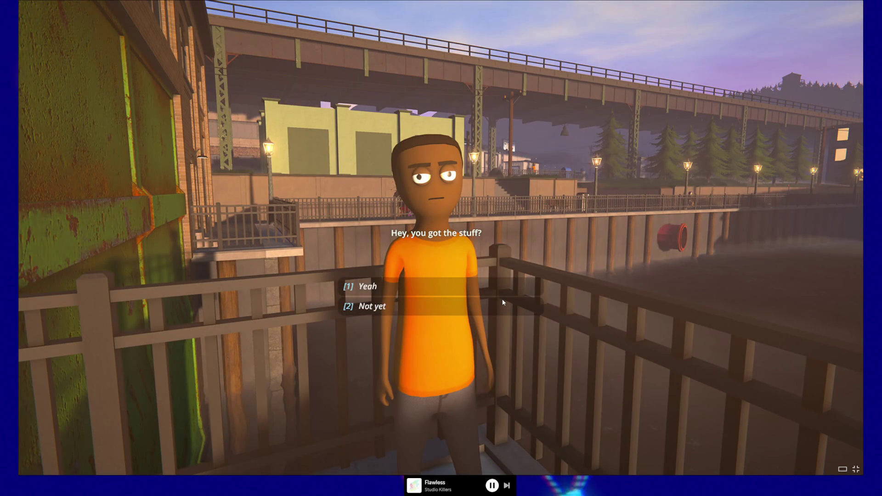
mouse_move(100, 165)
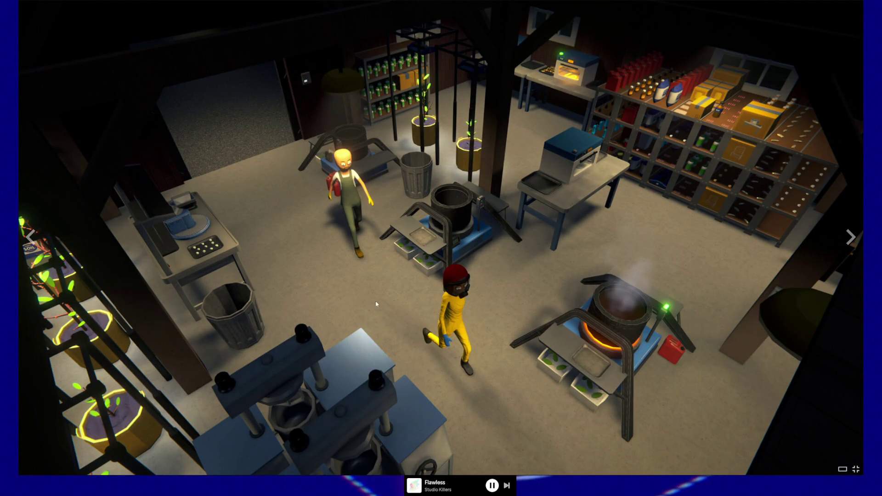
key("Right")
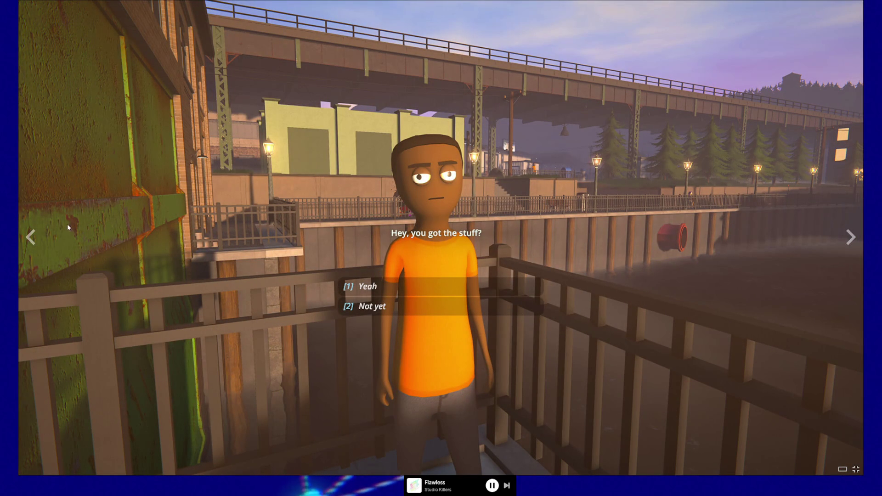
key("Right")
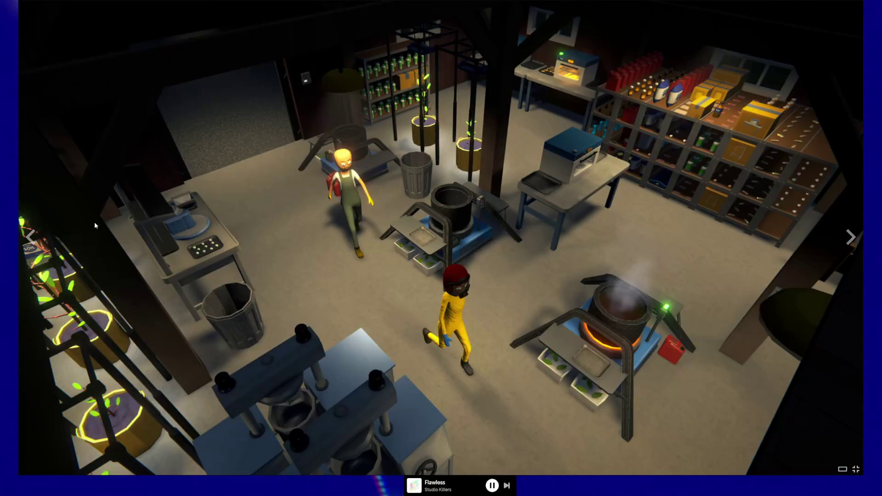
key("Right")
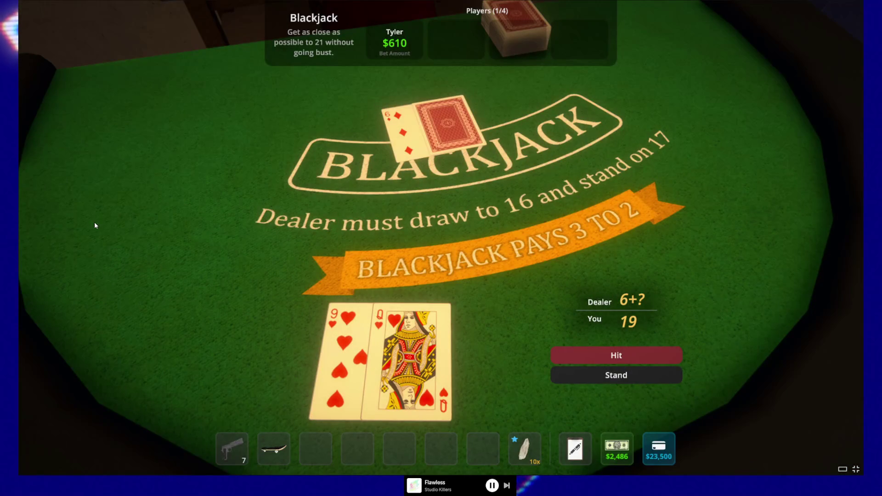
Step through eight more screenshots, then close the viewer back to the store page's garage shot.
key("Right")
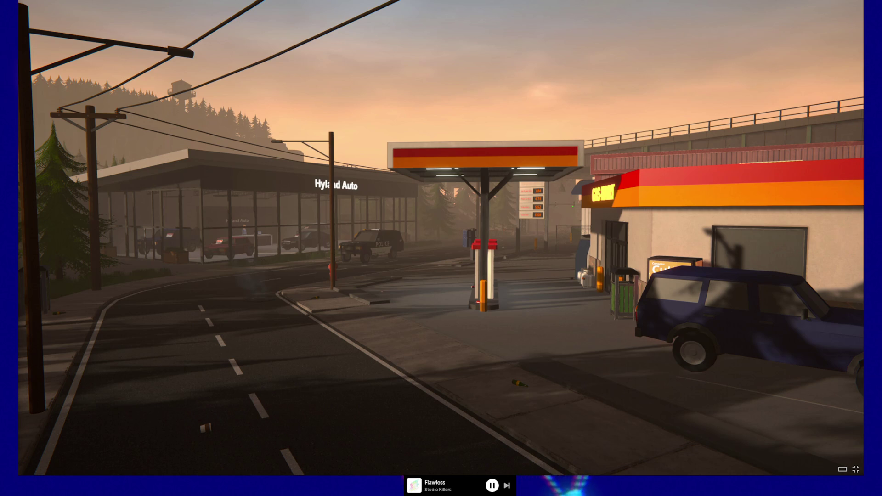
mouse_move(425, 307)
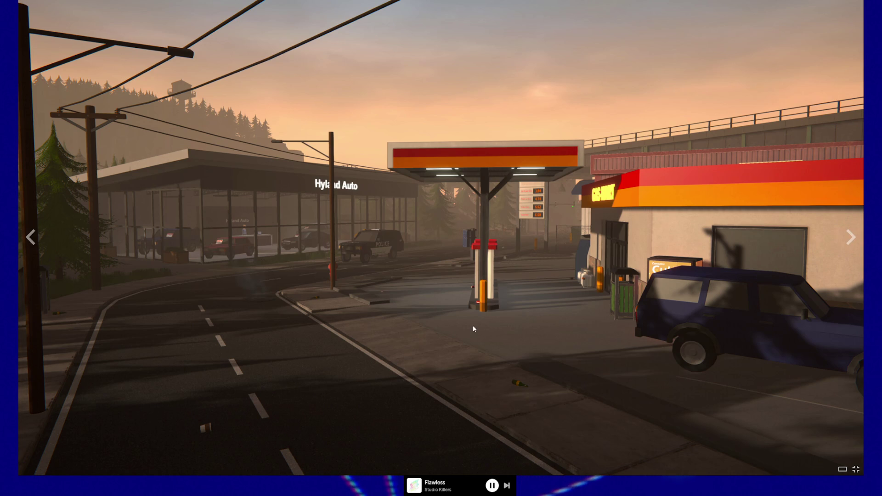
left_click(849, 238)
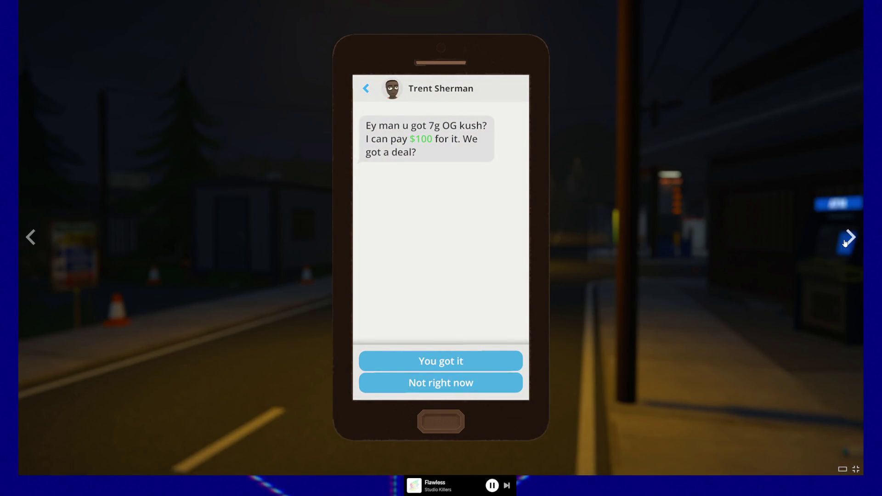
left_click(846, 244)
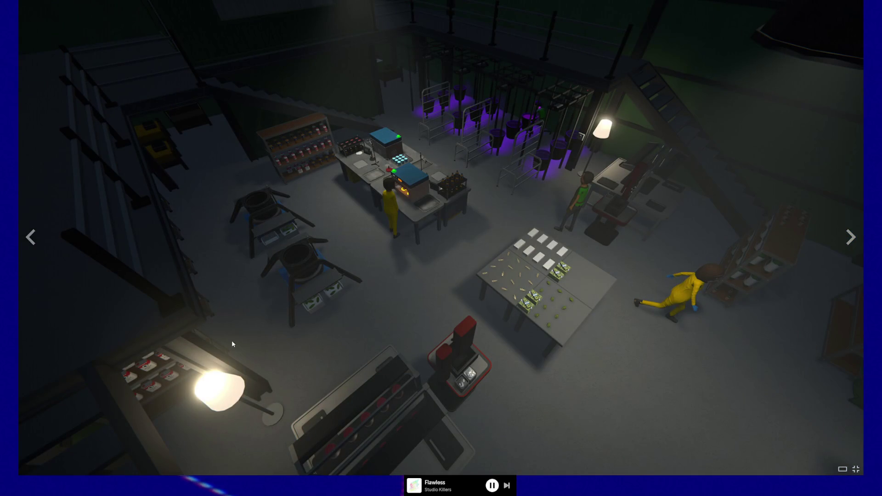
left_click(849, 238)
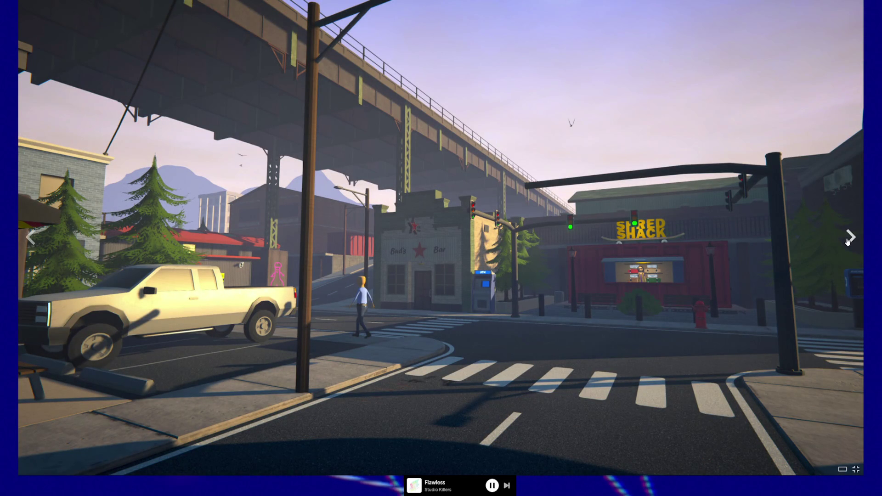
left_click(849, 238)
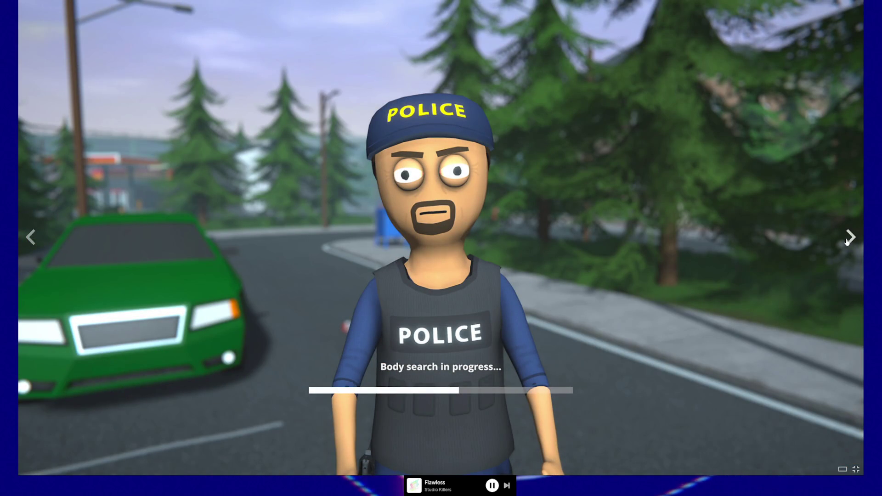
left_click(848, 241)
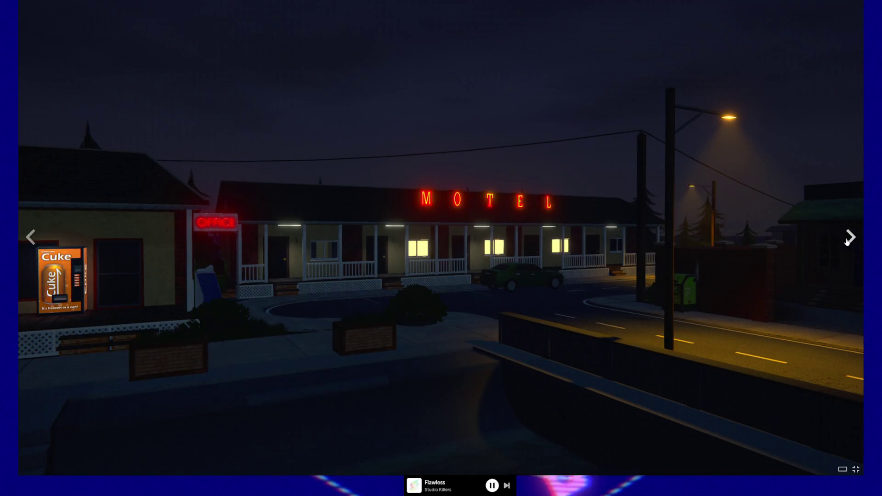
left_click(847, 241)
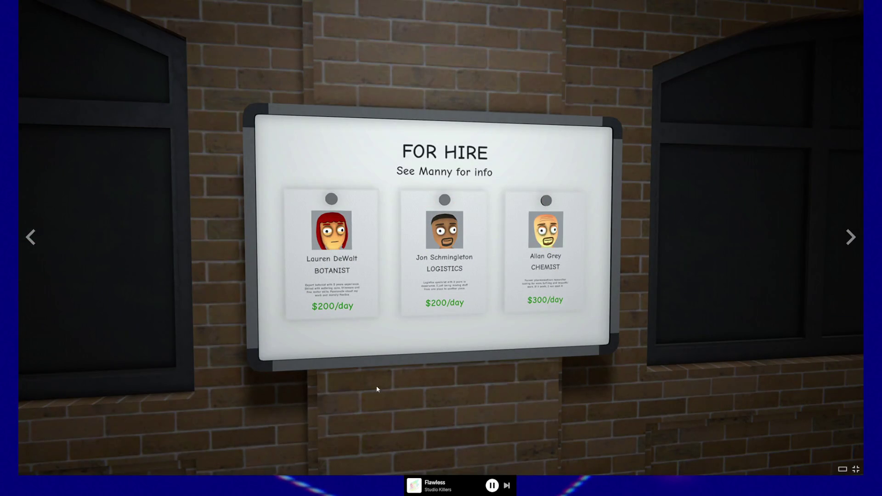
left_click(838, 246)
key("Escape")
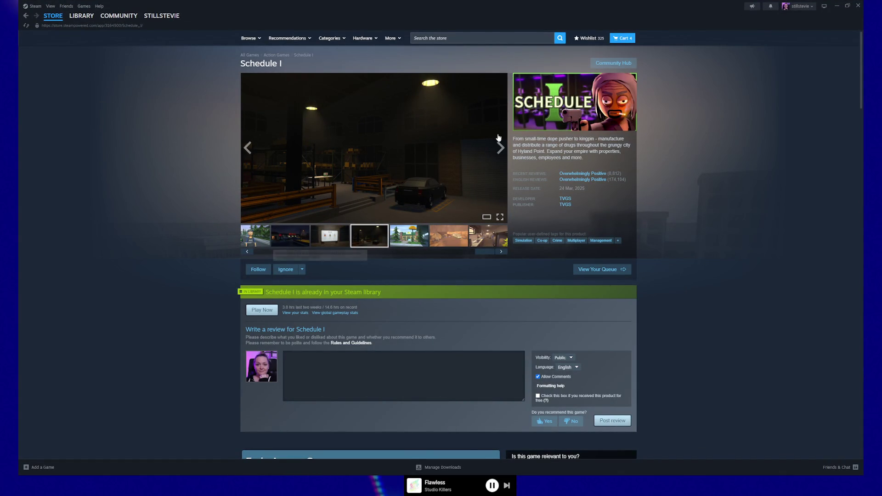
Minimize the Steam window so the Unreal Editor play session reappears.
left_click(835, 6)
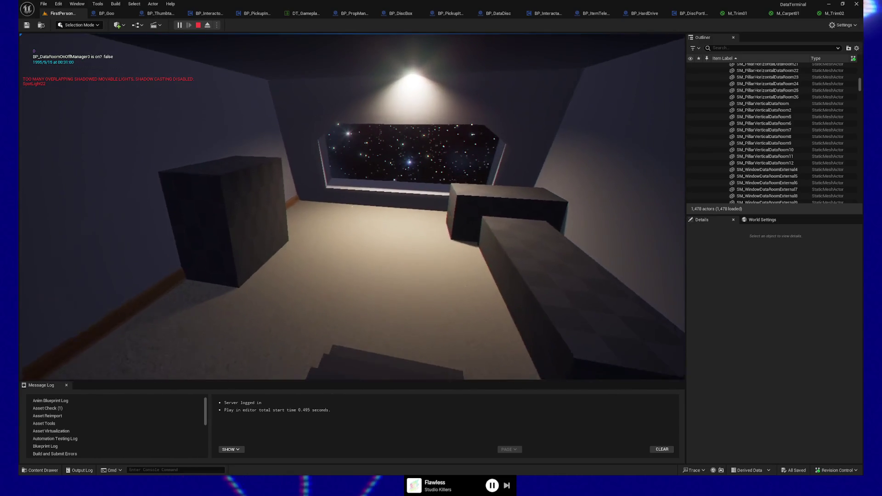
Walk across the data room, climb the stairs into the raised room and face the baseboard wall.
key("w")
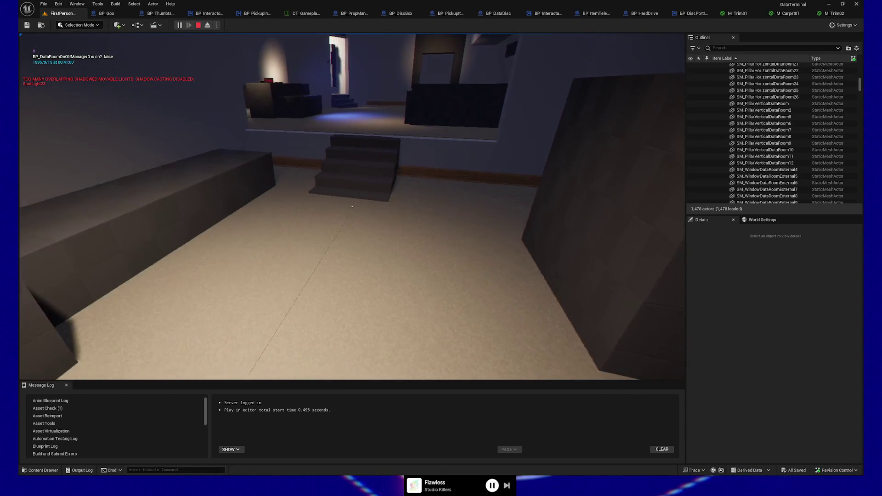
key("w")
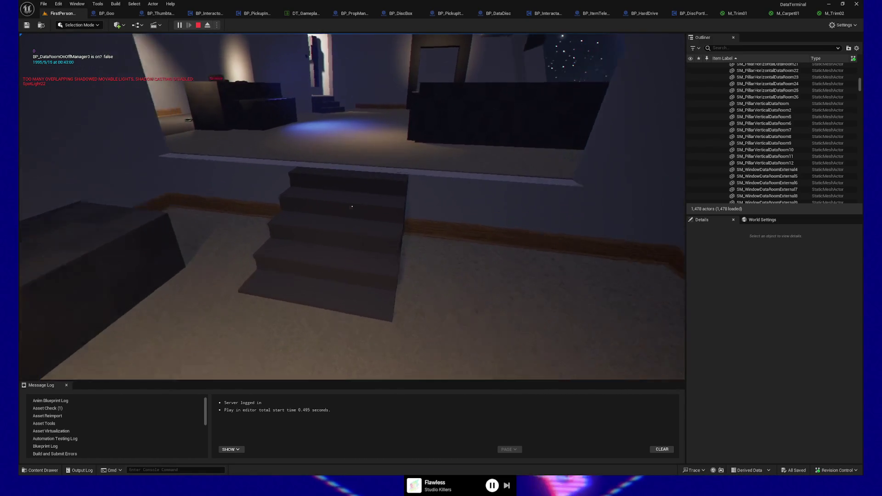
key("w")
key("s")
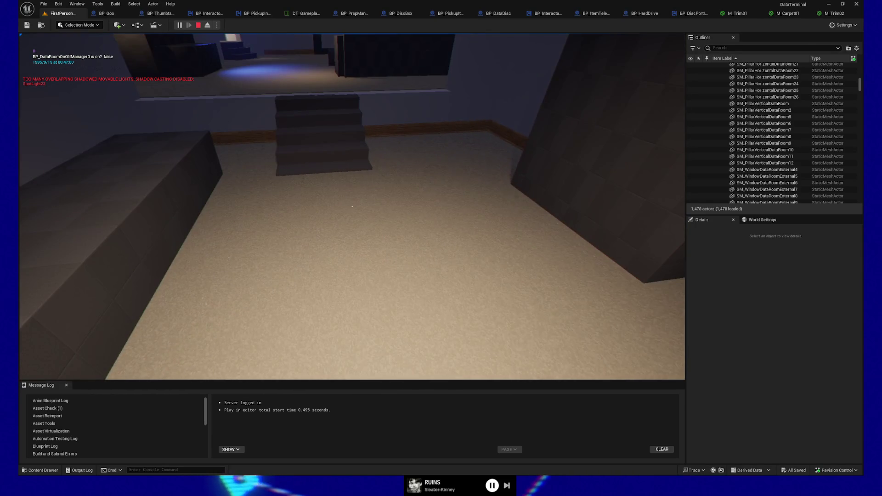
key("w")
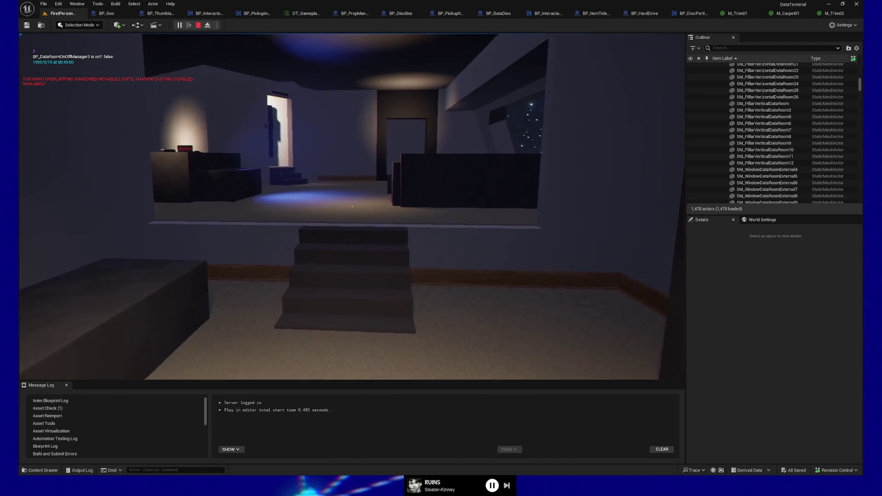
key("w")
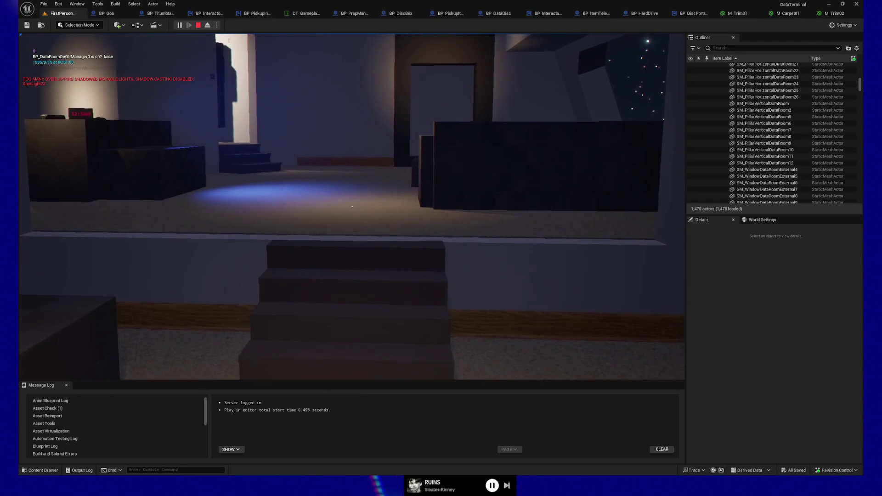
key("w")
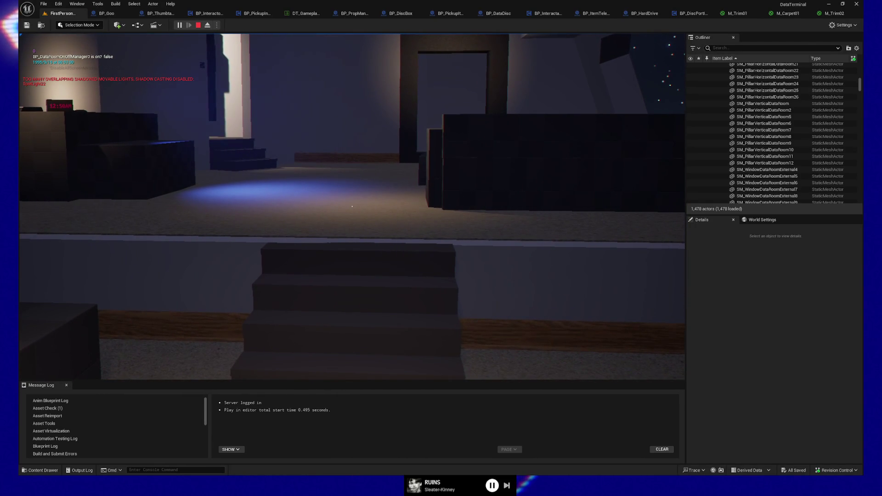
key("w")
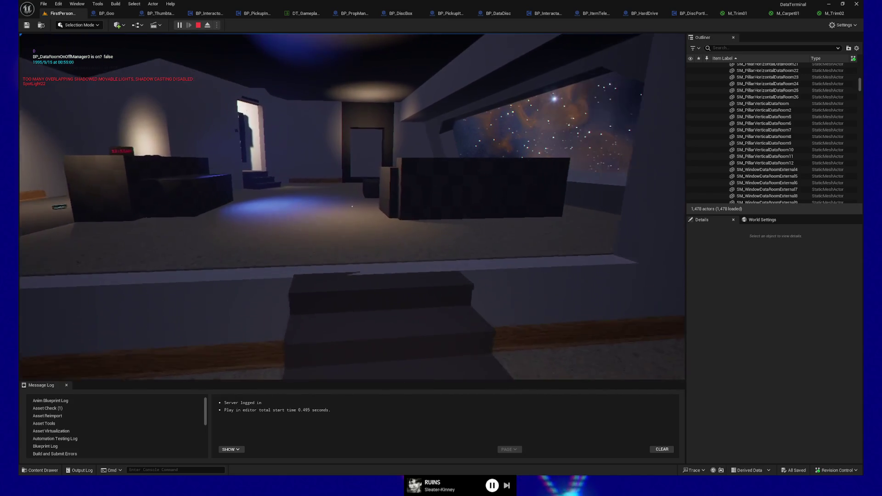
key("w")
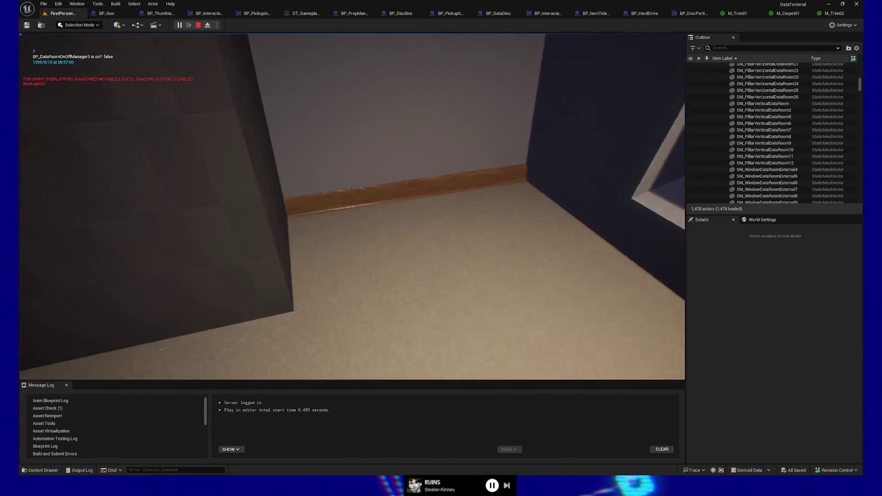
key("w")
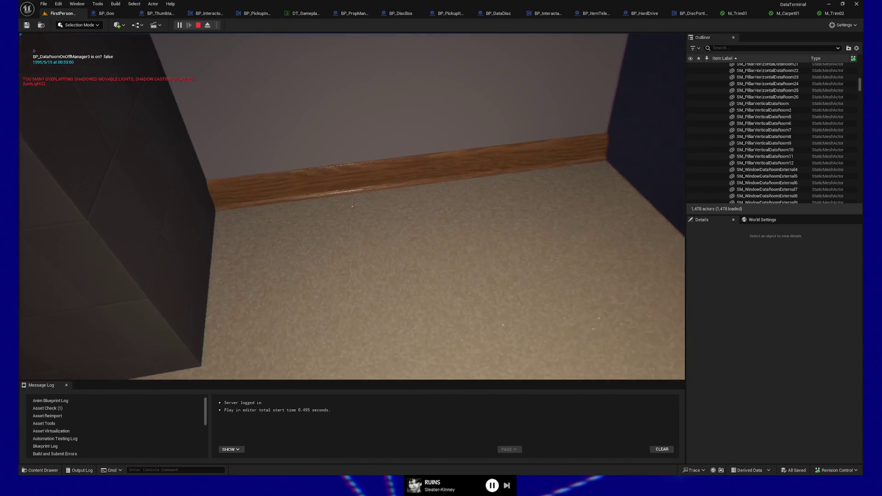
key("w")
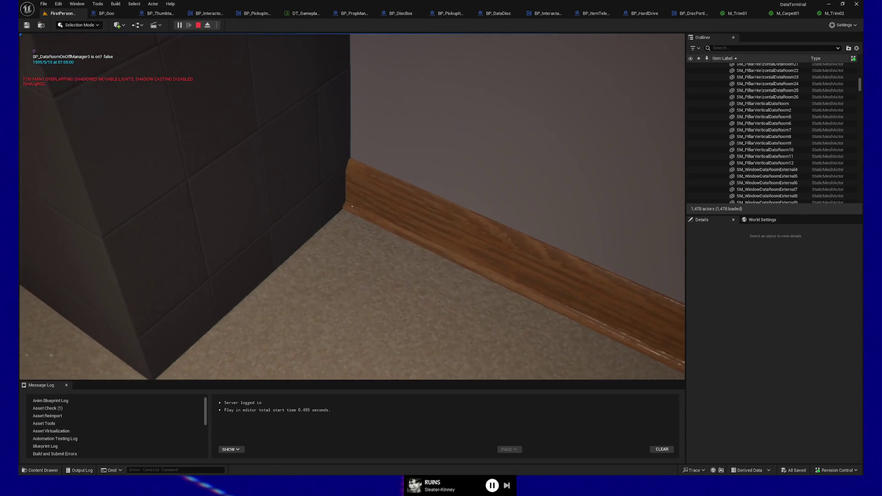
Turn past the dark wall, climb the stairs to the boxes and look up at the starry window.
key("w")
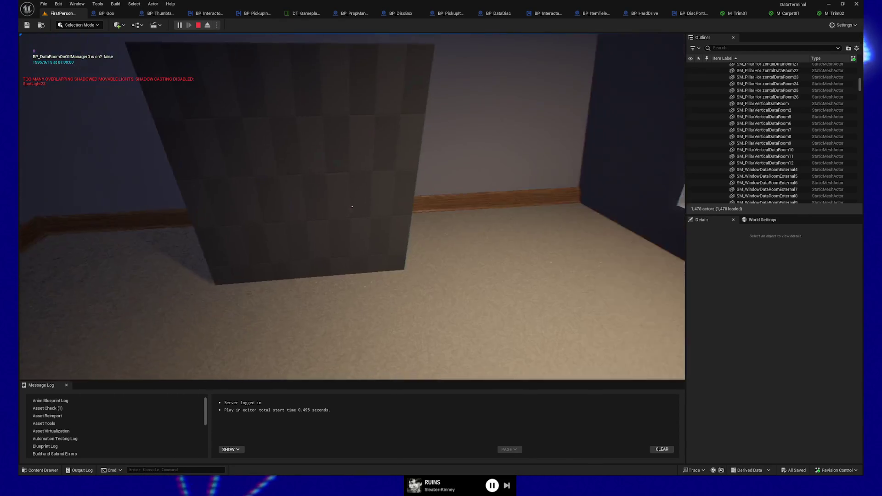
key("w")
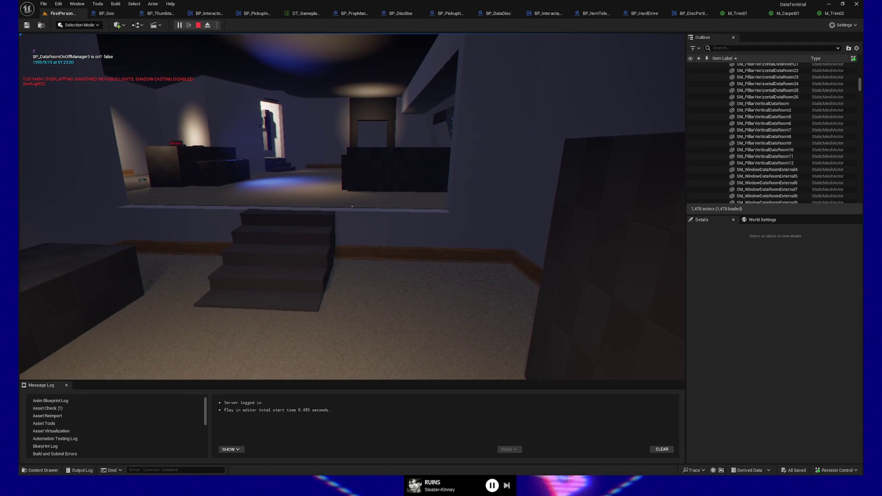
key("w")
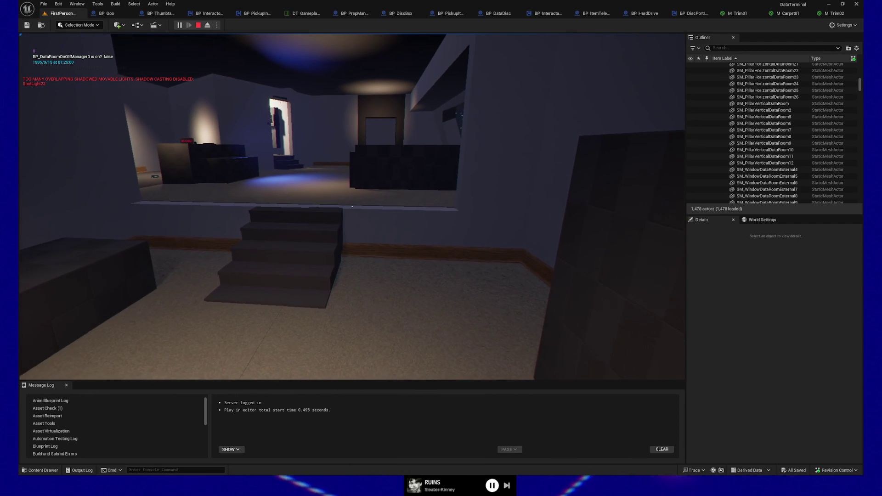
key("w")
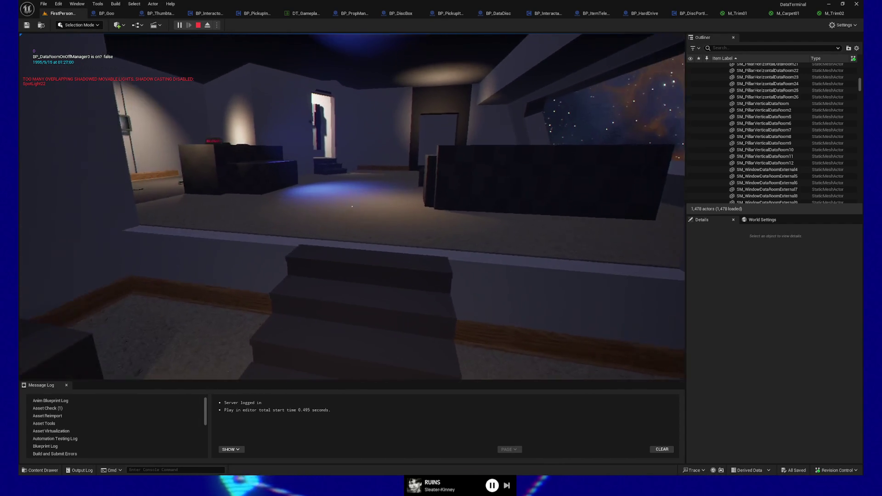
key("w")
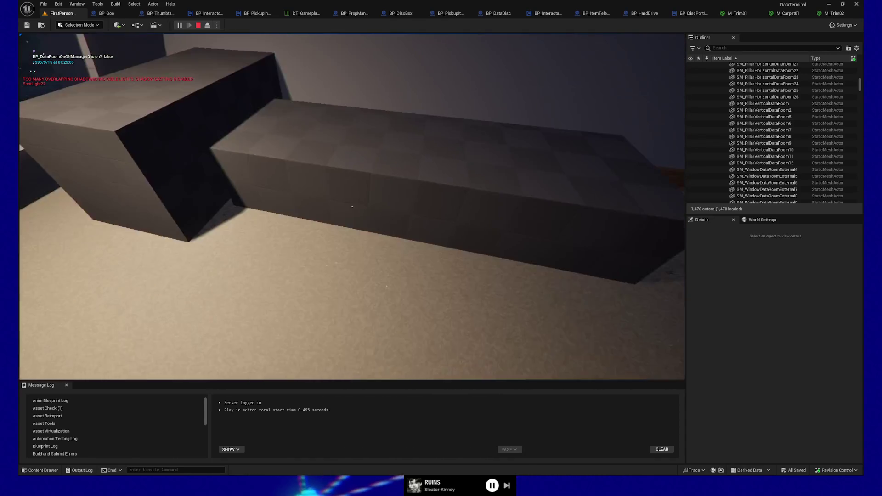
key("w")
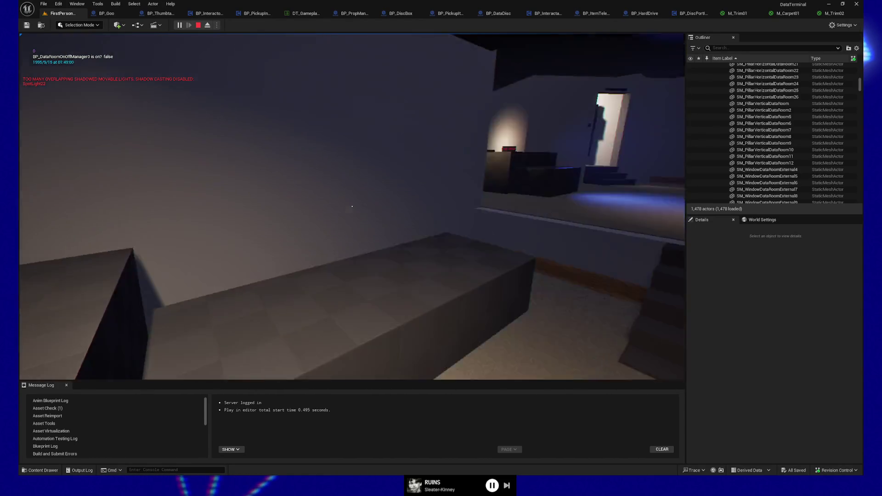
Walk down into the room and over to the back wall and window beside the large box.
key("w")
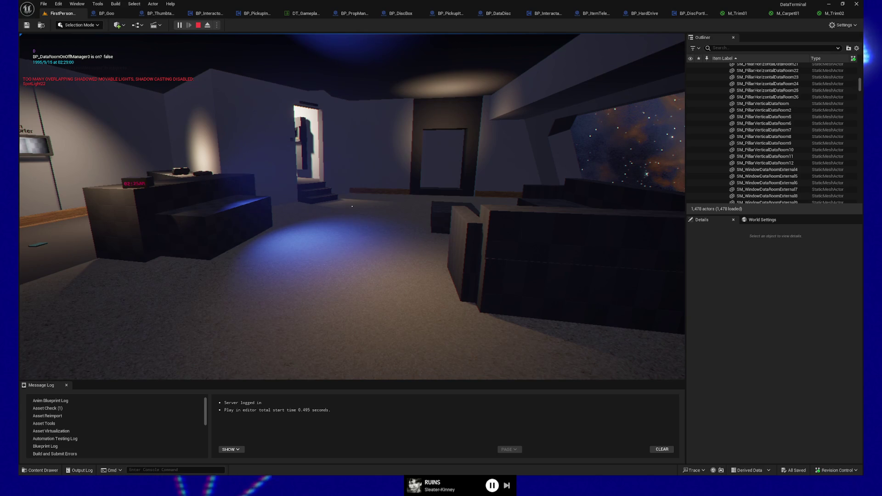
key("w")
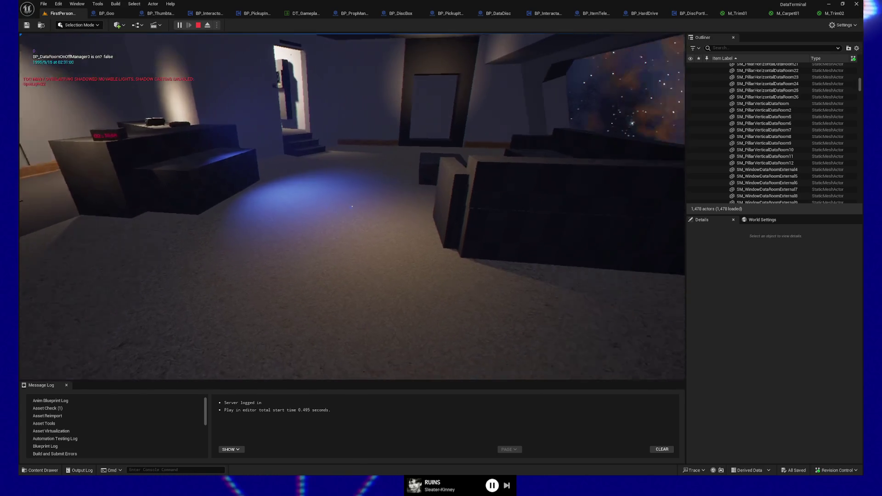
key("w")
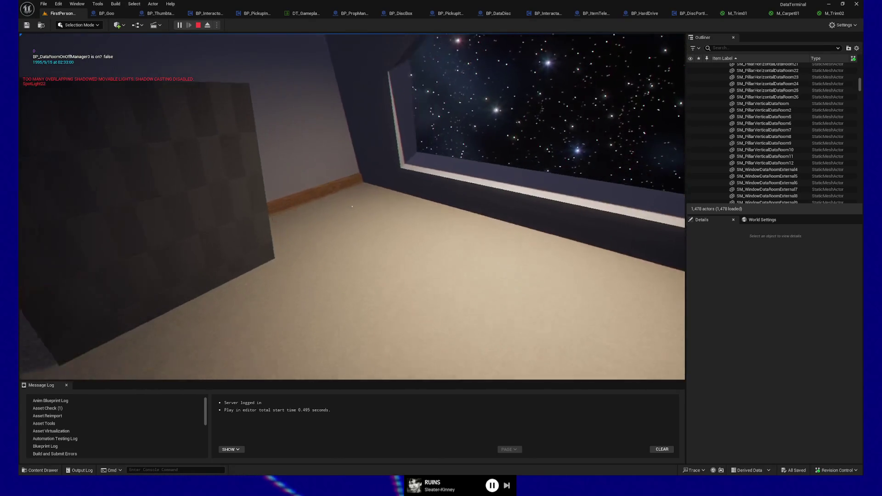
key("w")
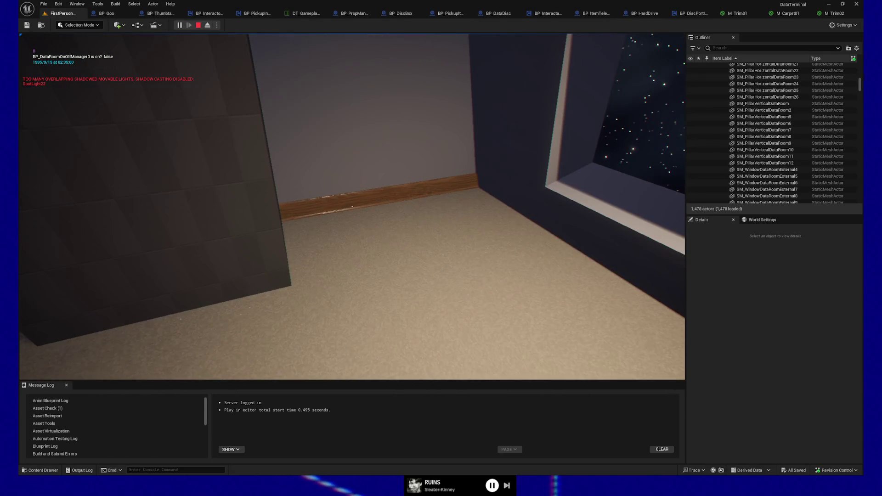
key("w")
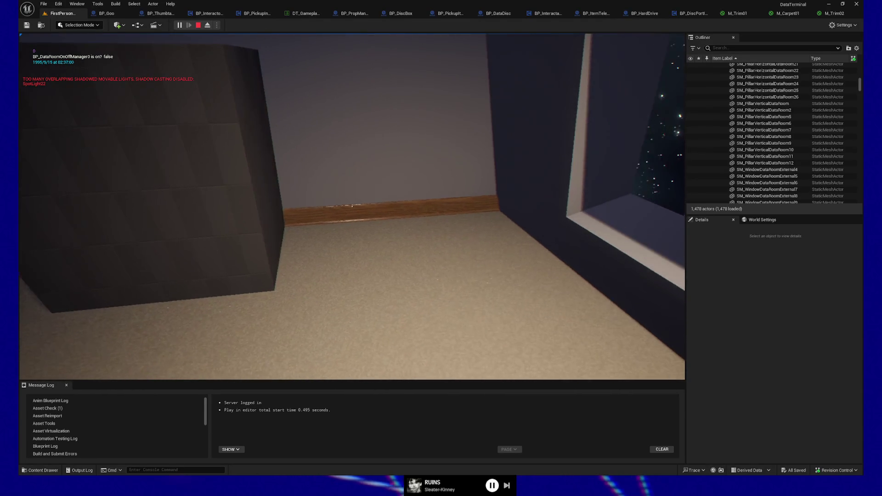
key("w")
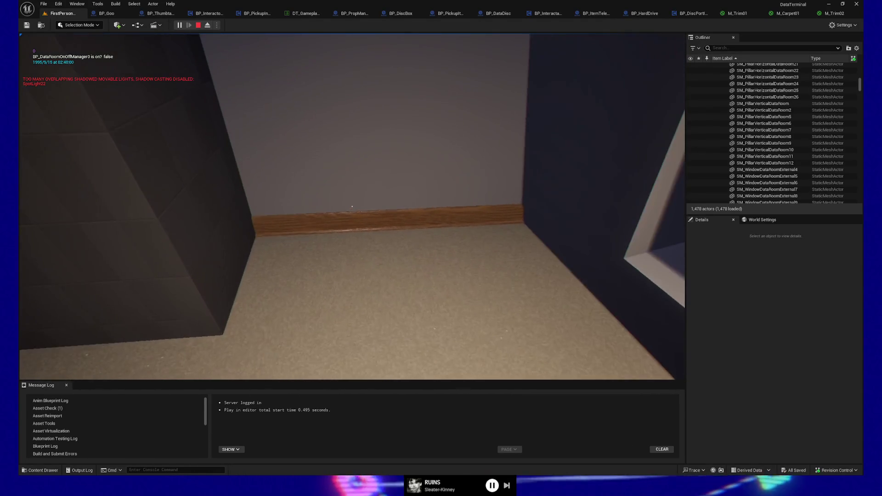
mouse_move(352, 206)
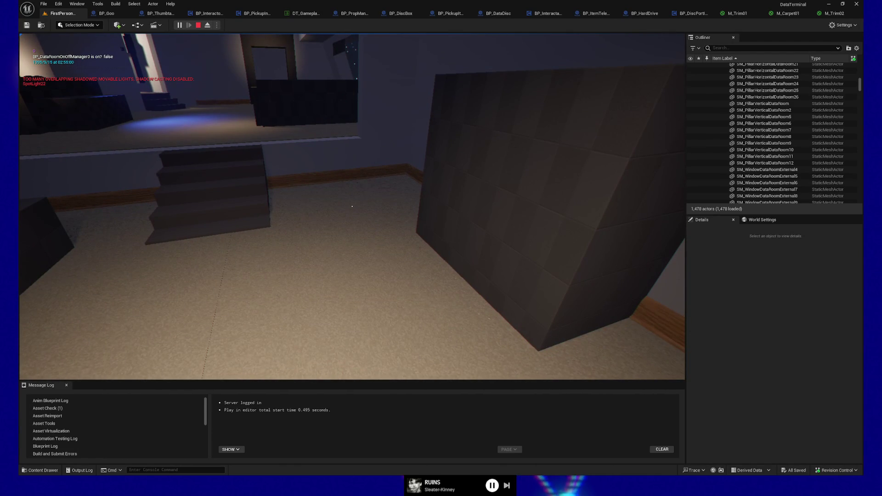
Pause the game, quit Play In Editor, and turn the editor view across the room.
key("Escape")
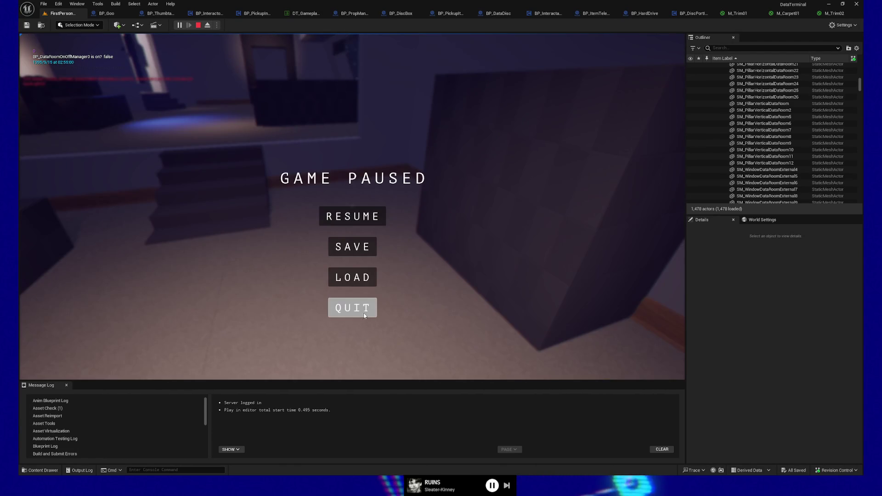
left_click(364, 314)
left_click_drag(432, 172, 457, 248)
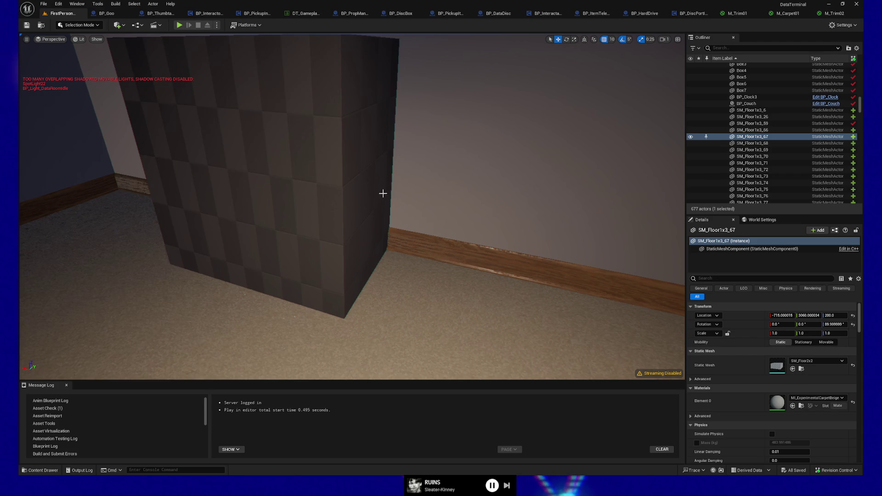
Fly the viewport to the data-terminal wall, close in on the door, then pull back to show the lamp.
left_click_drag(383, 194, 383, 193)
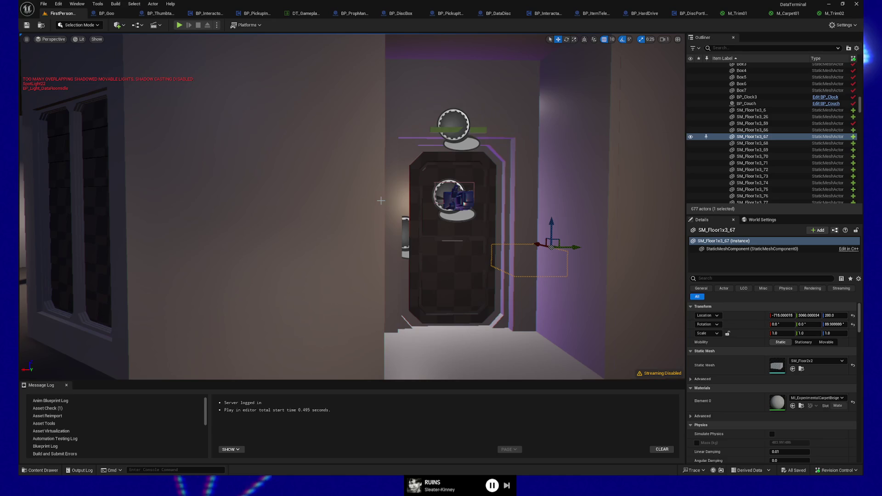
left_click_drag(354, 207, 209, 222)
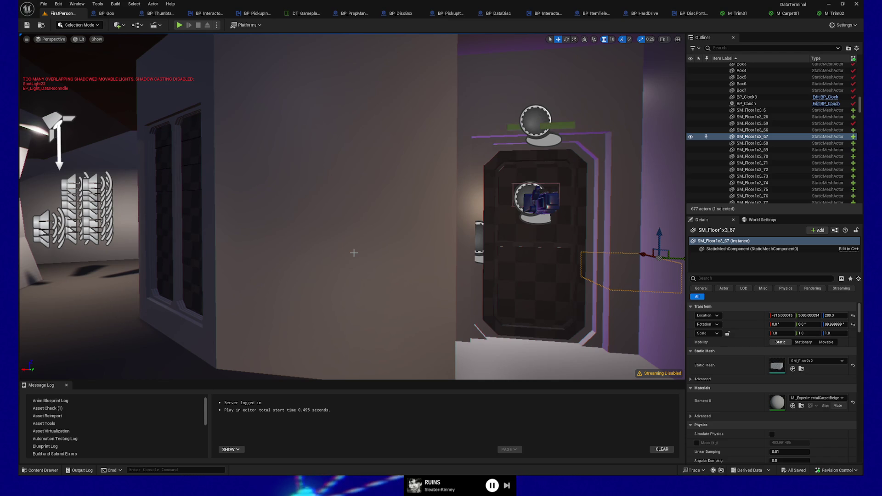
left_click_drag(361, 280, 441, 299)
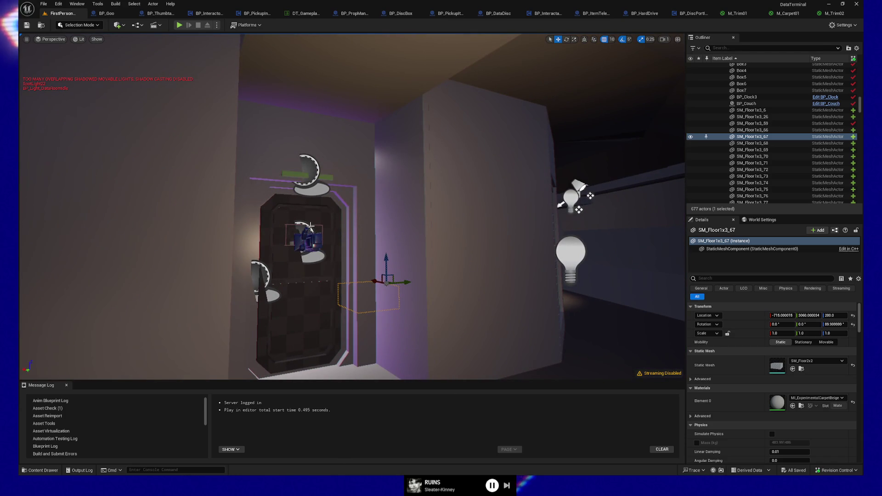
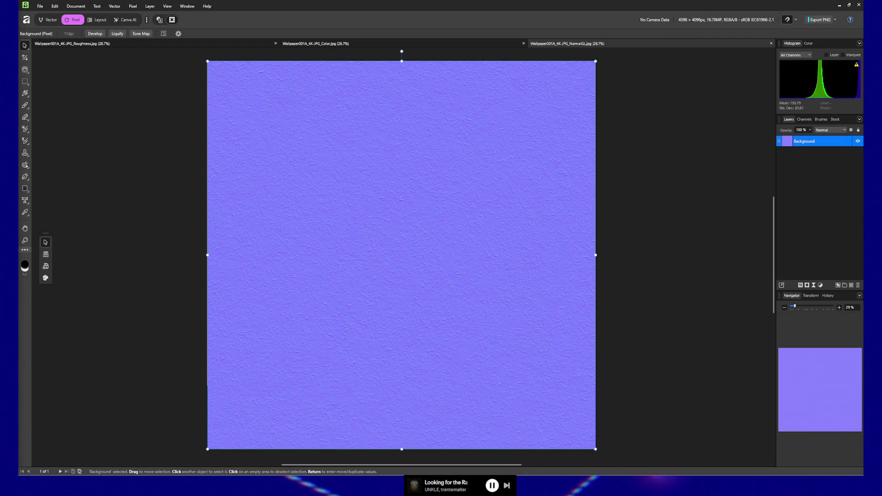
Draw a trial vector curve over the normal map, delete it, and return to Pixel persona.
left_click(48, 20)
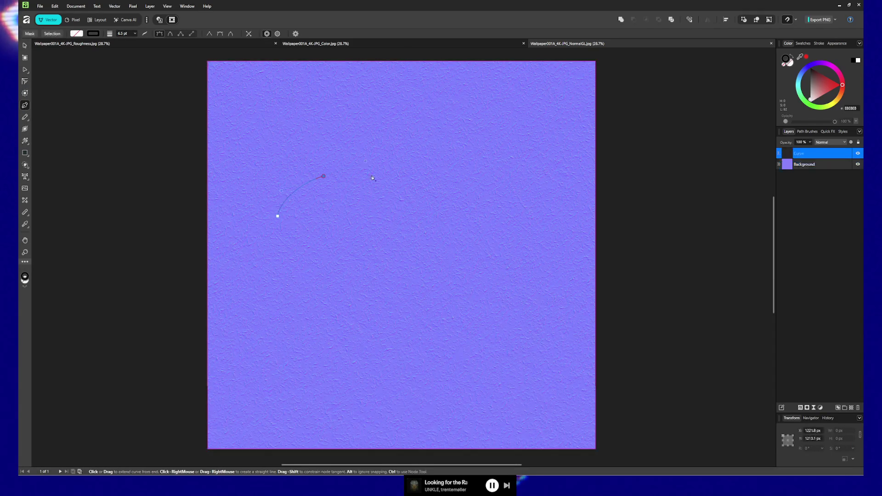
left_click(397, 175)
left_click(441, 236)
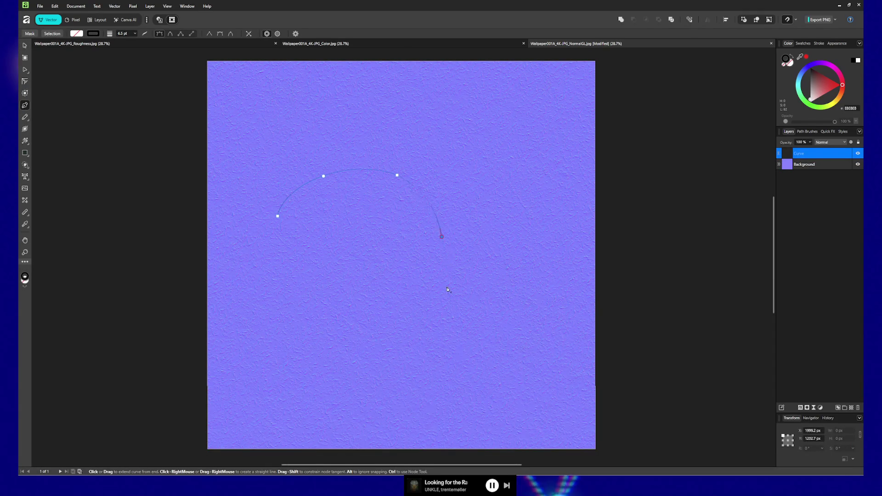
left_click(374, 279)
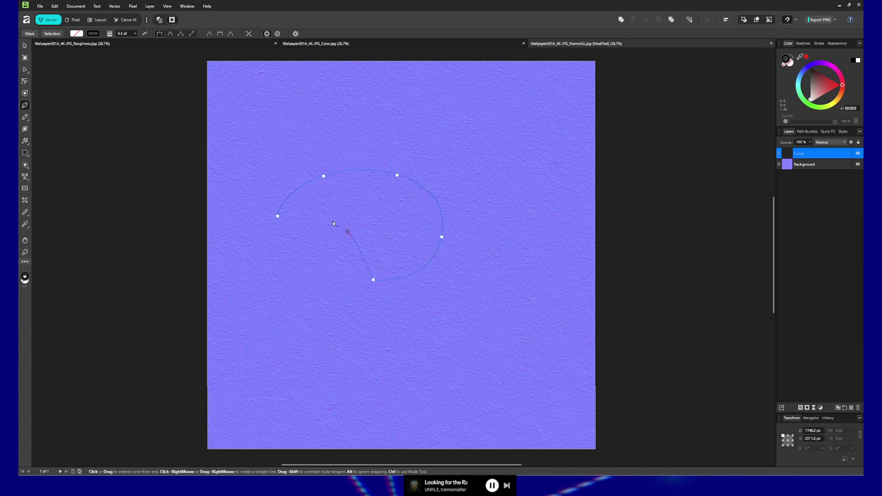
left_click(278, 216)
key("ctrl+z")
key("ctrl+z")
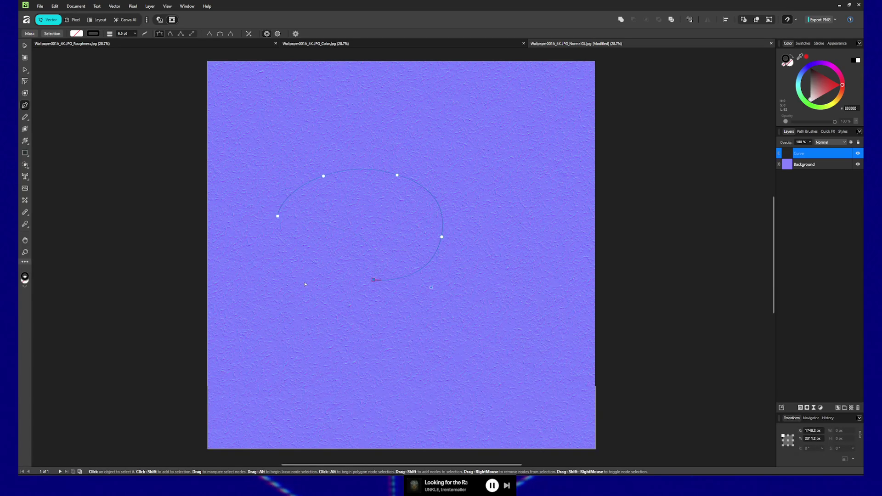
key("Delete")
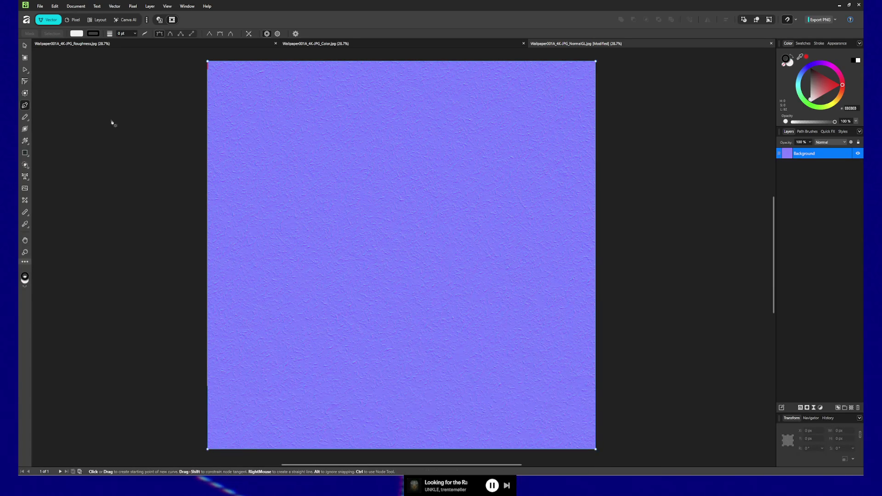
left_click(25, 45)
left_click(73, 21)
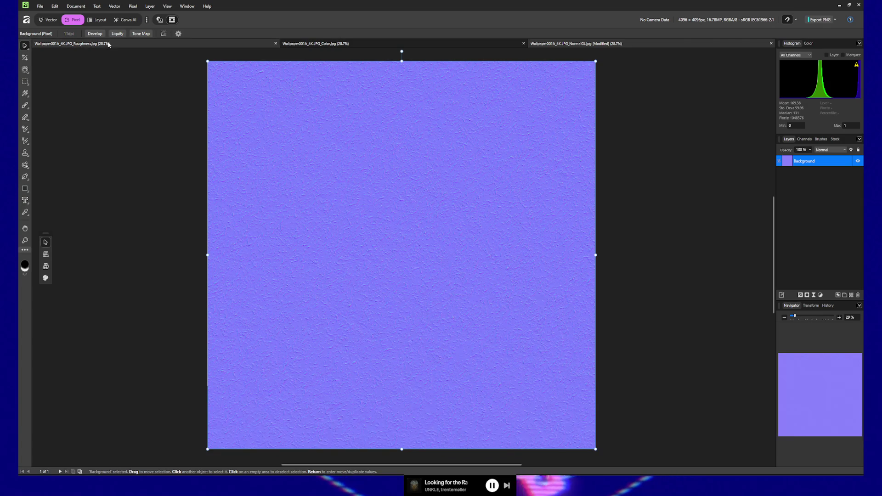
Try a Levels adjustment on the Color texture, raising black to 64%, then delete it.
left_click(181, 44)
left_click(330, 45)
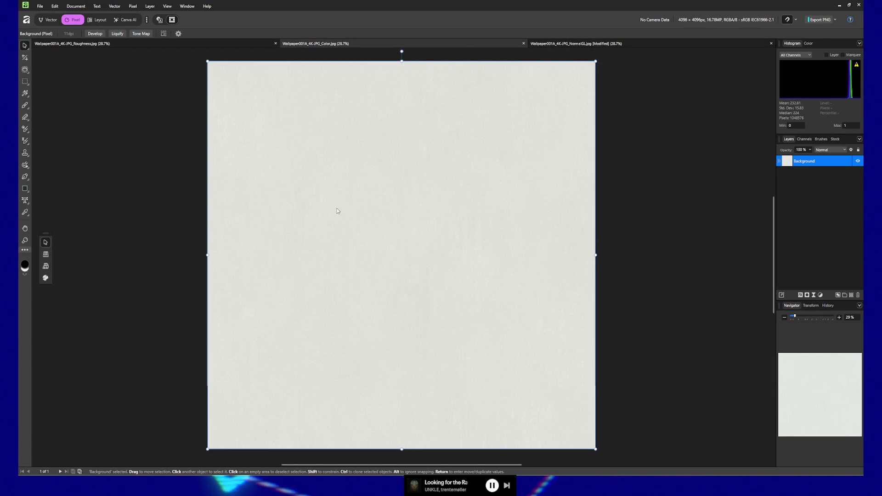
key("i")
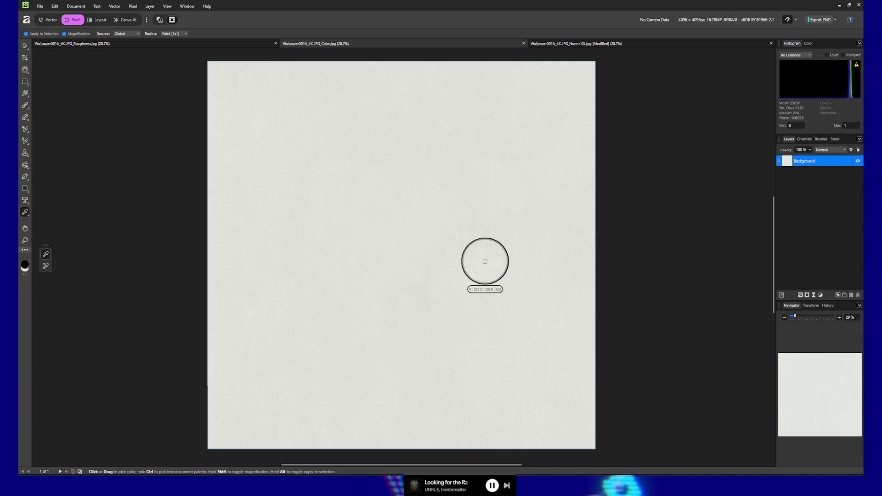
key("ctrl+l")
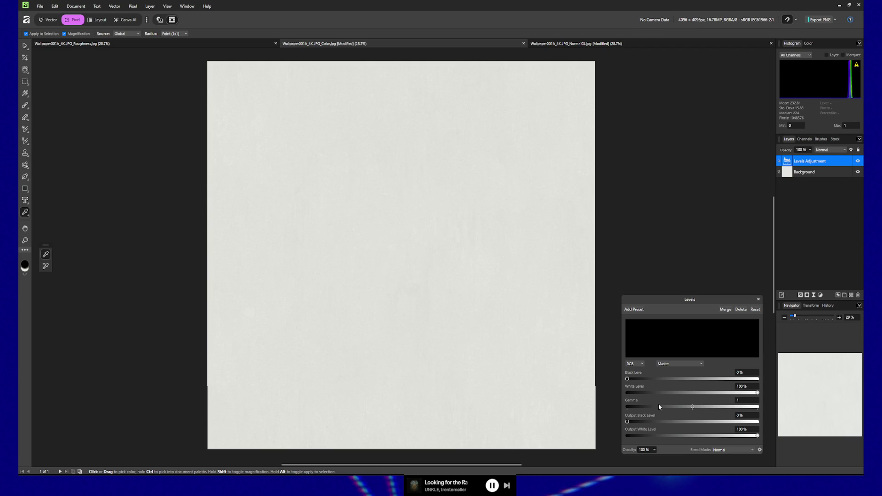
left_click_drag(651, 381, 700, 379)
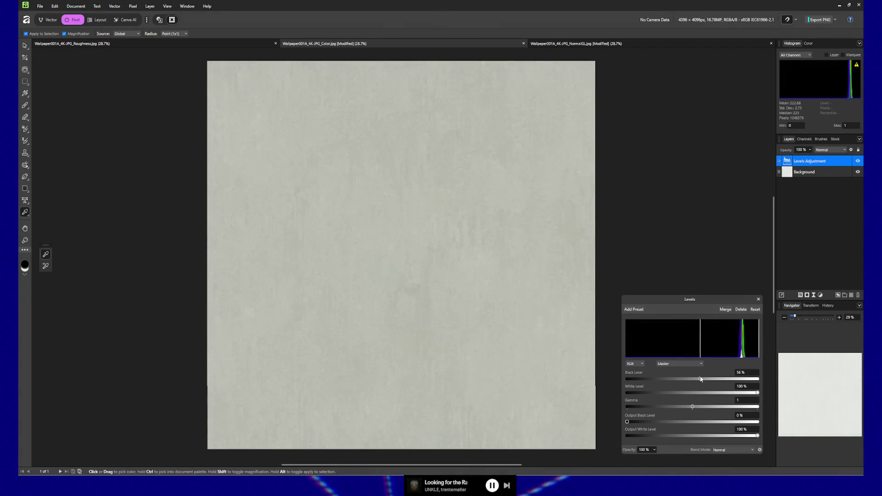
left_click_drag(758, 394, 751, 395)
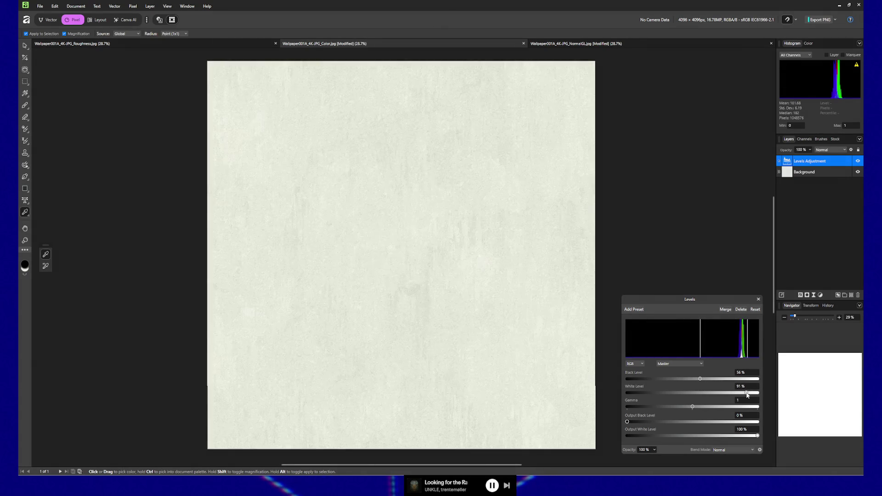
left_click_drag(701, 379, 711, 379)
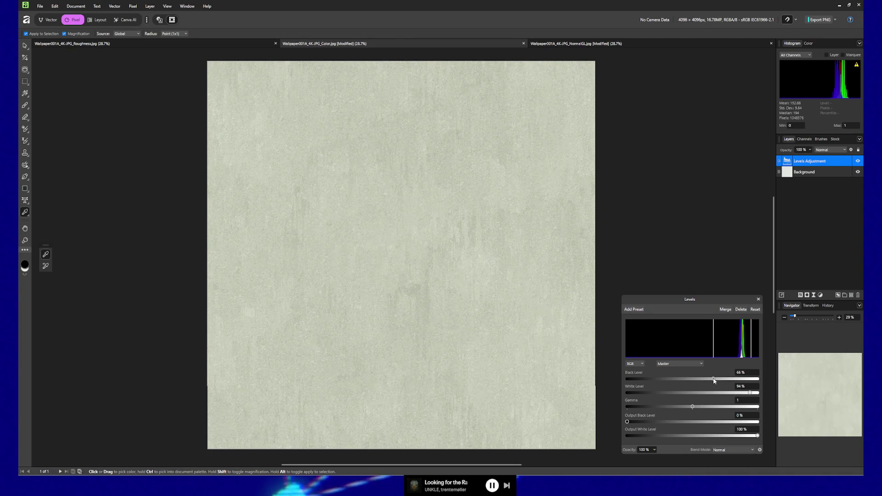
left_click(759, 300)
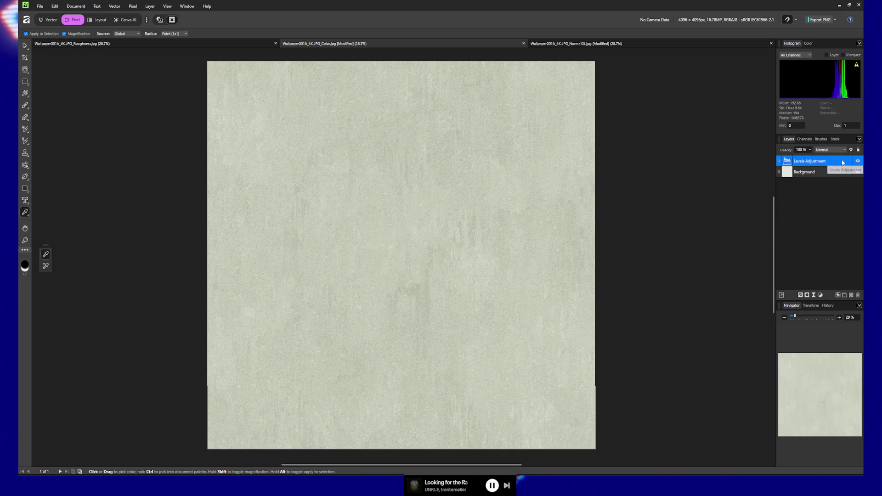
key("Delete")
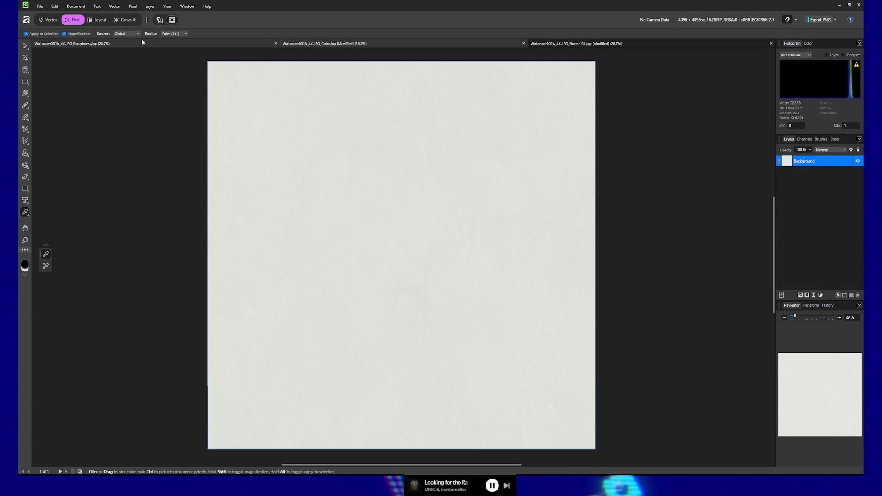
Resize the Roughness texture to 72 DPI and 256 × 256 px.
left_click(126, 45)
key("v")
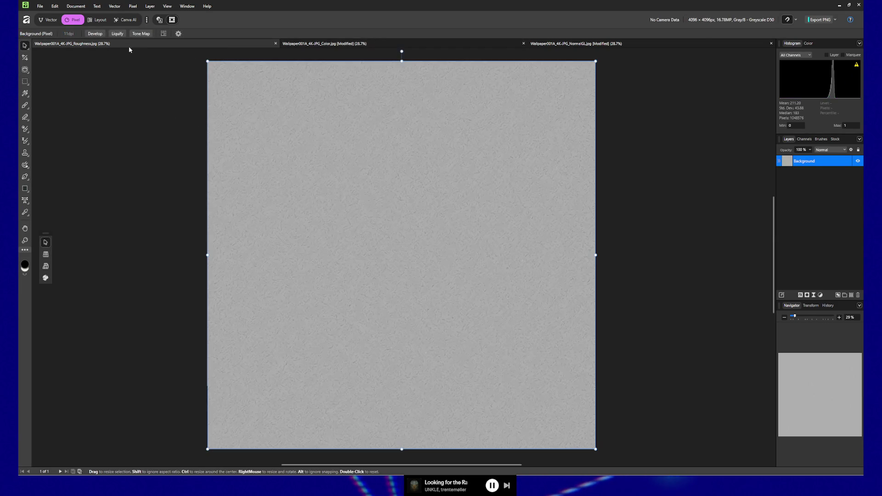
key("ctrl+alt+i")
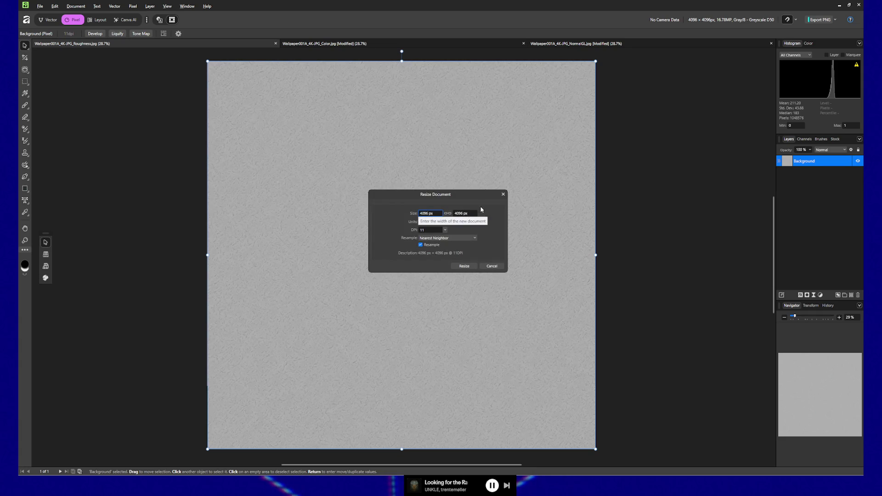
left_click(427, 230)
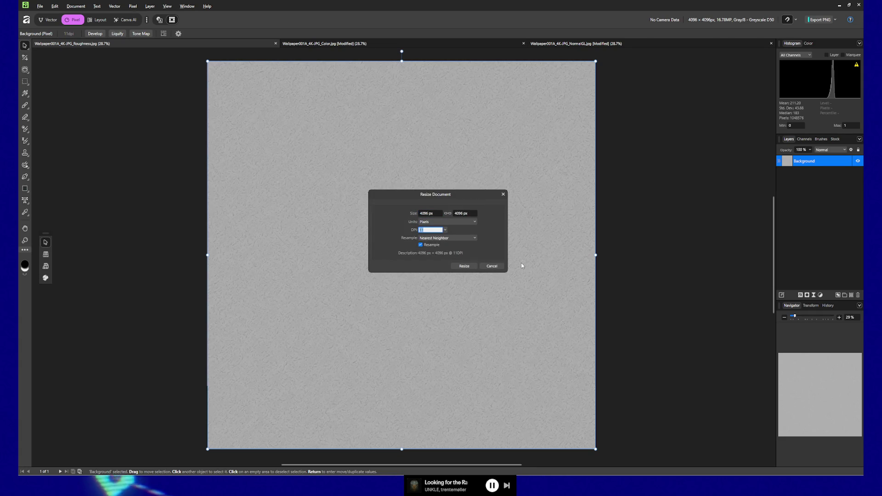
type("72")
key("Tab")
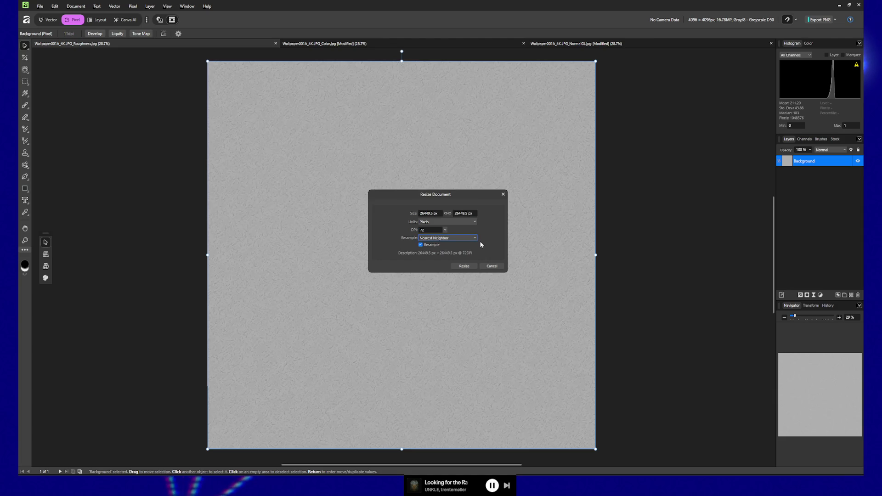
left_click(431, 213)
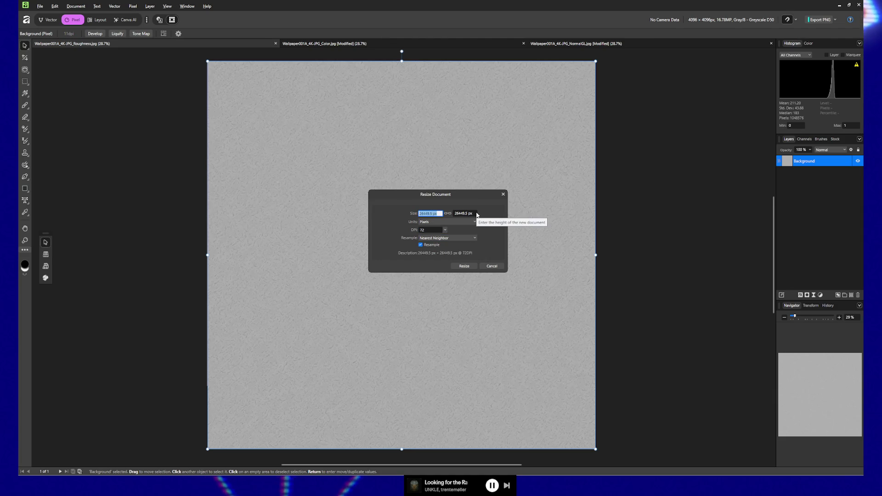
type("256")
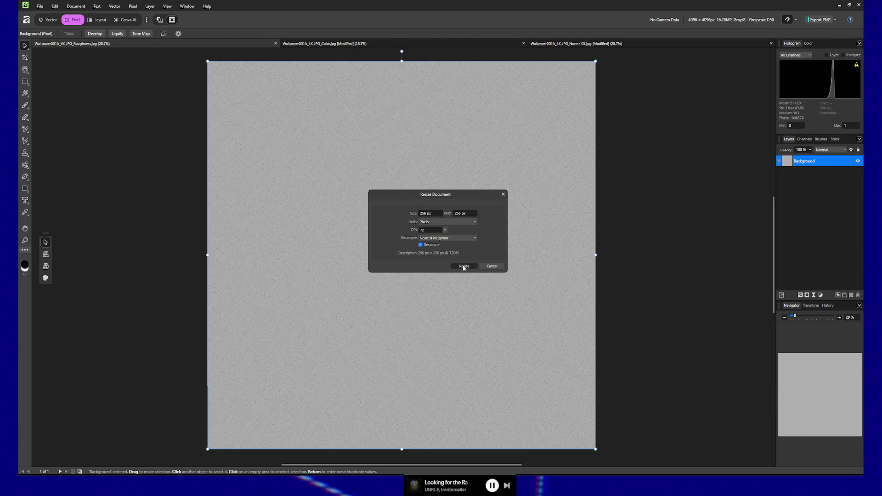
left_click(464, 267)
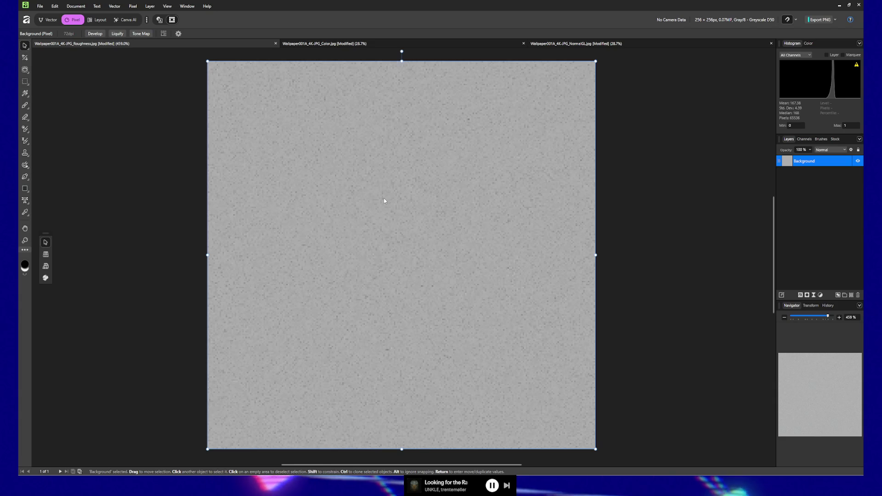
Upscale the Roughness texture back to 2048 × 2048 px.
key("ctrl+alt+i")
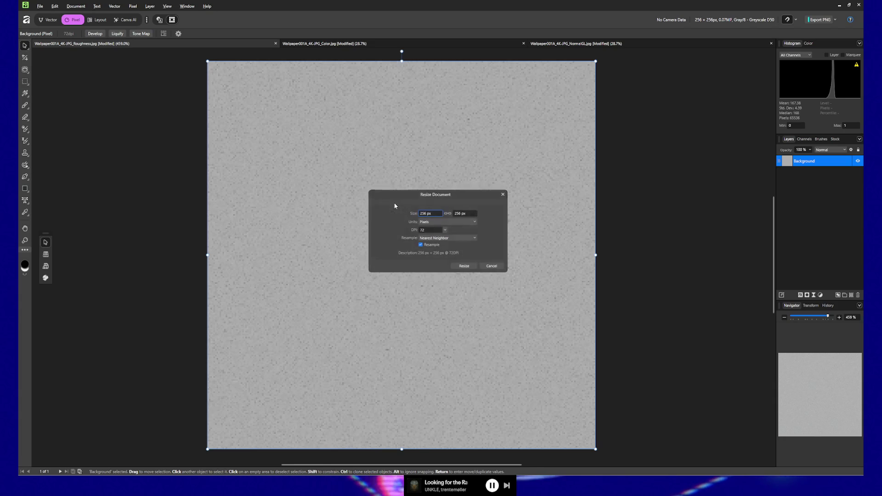
type("2")
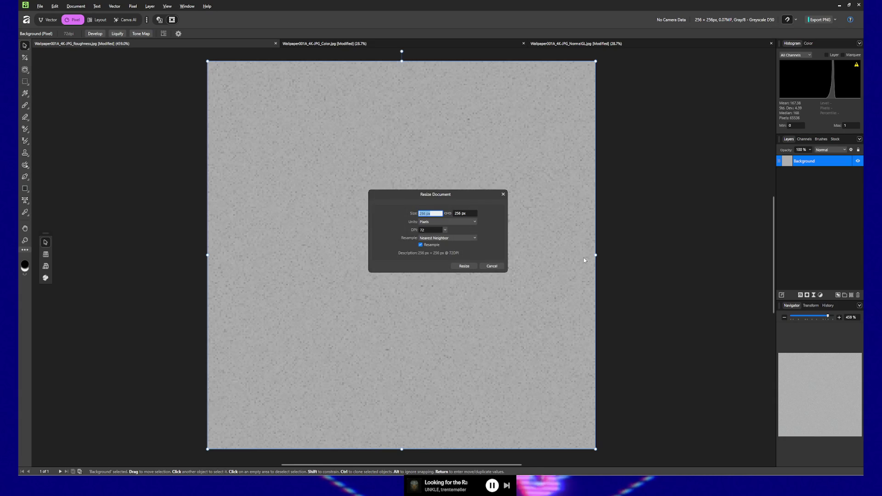
type("048")
key("Tab")
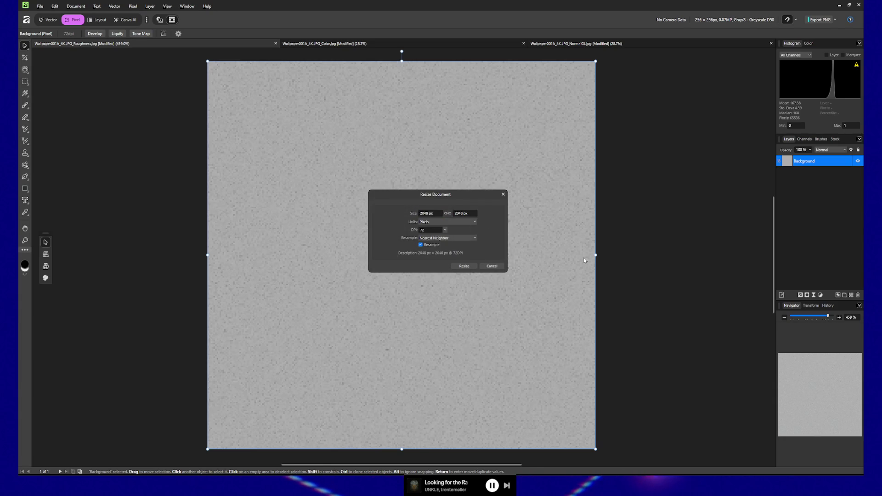
left_click(464, 267)
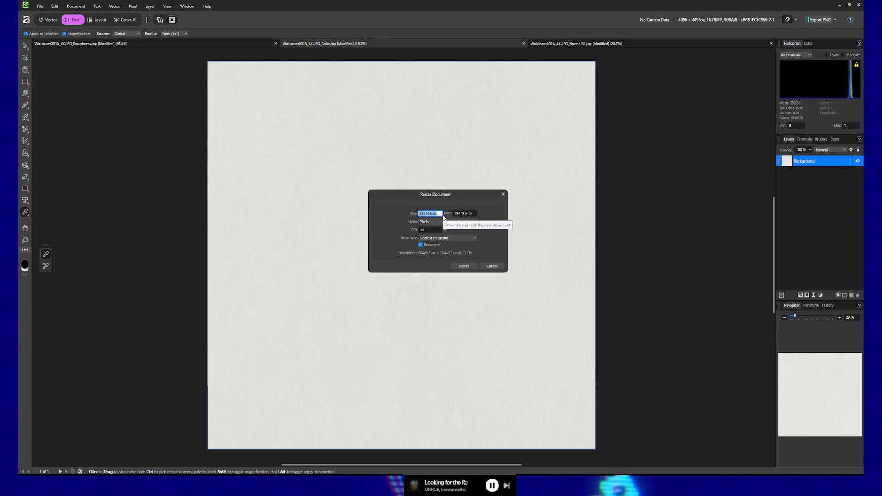
Shrink the Color texture to 256 × 256 px and zoom in to inspect the pixels.
type("256")
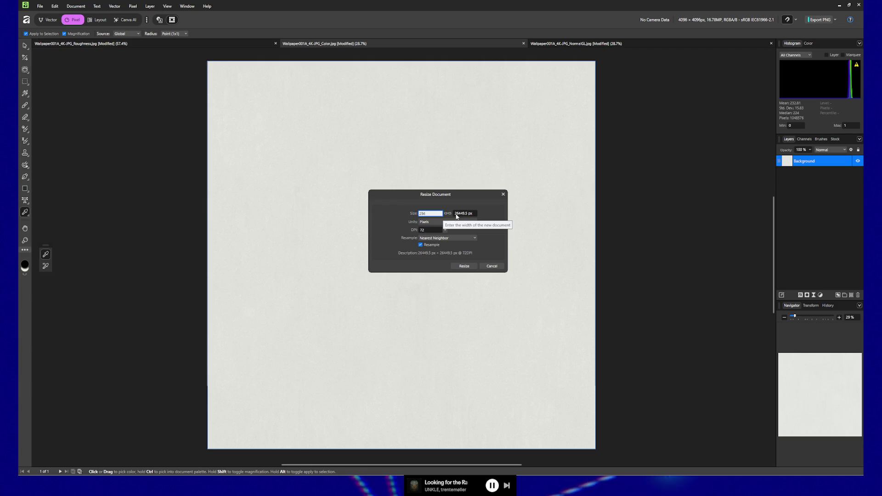
key("Tab")
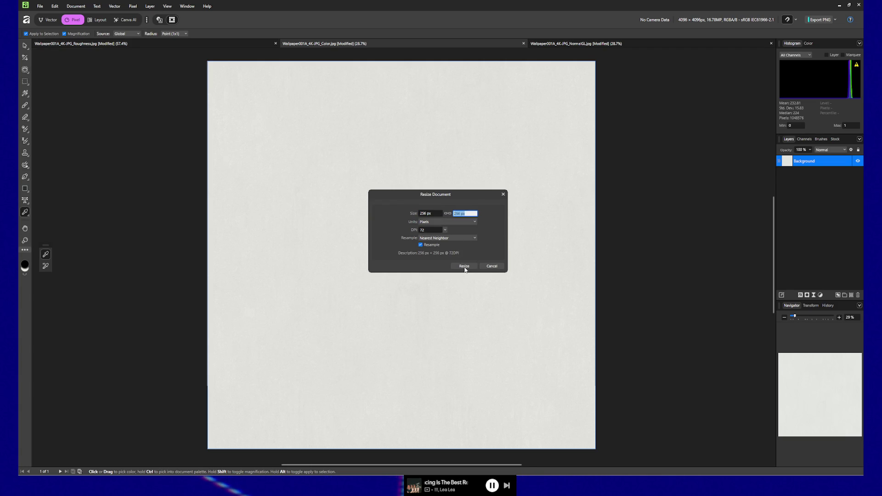
left_click(464, 267)
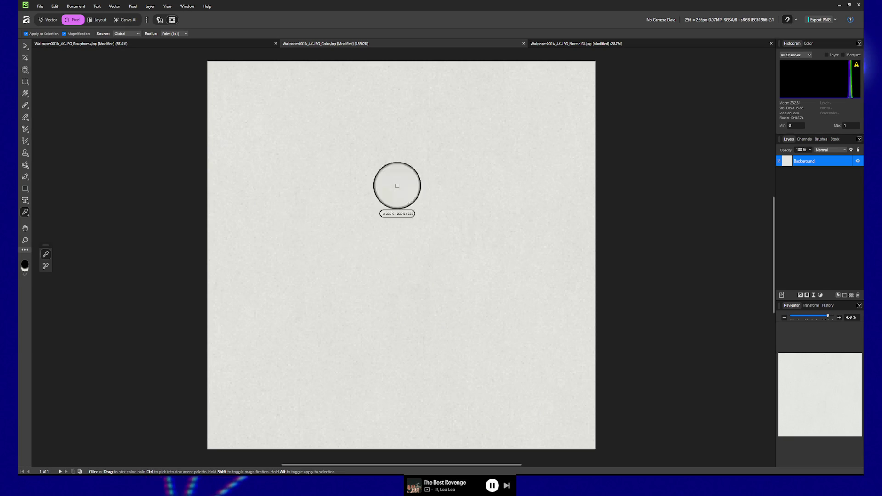
key("z")
scroll(403, 255, "up", 5)
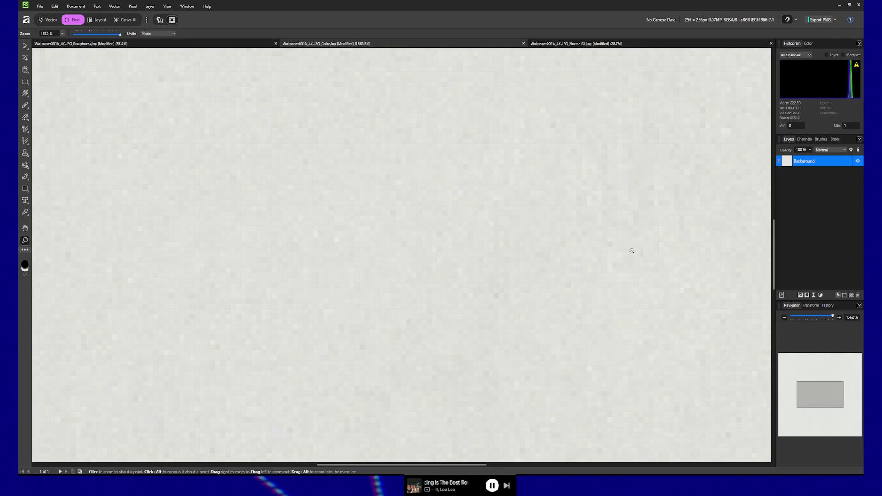
scroll(524, 229, "down", 5)
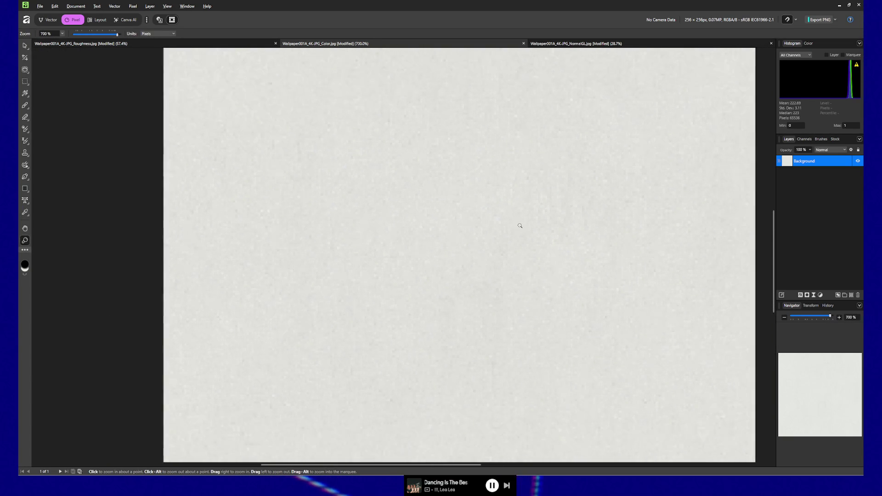
scroll(506, 248, "right", 2)
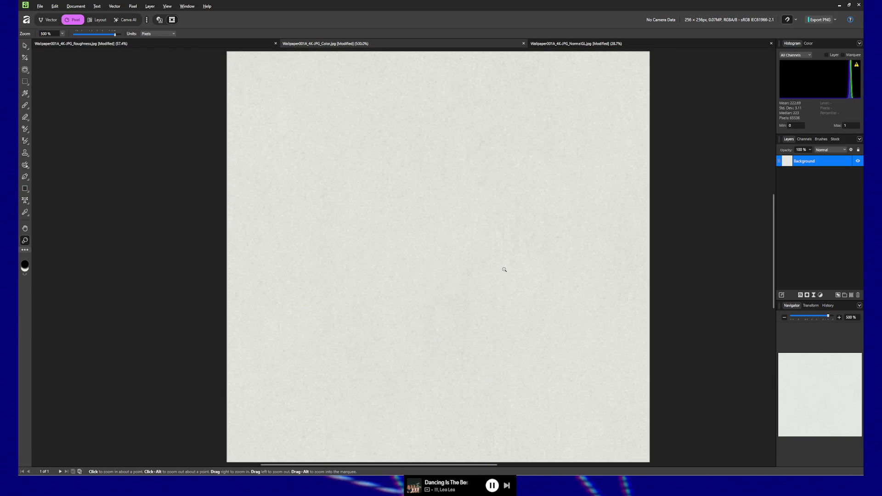
scroll(489, 269, "down", 1)
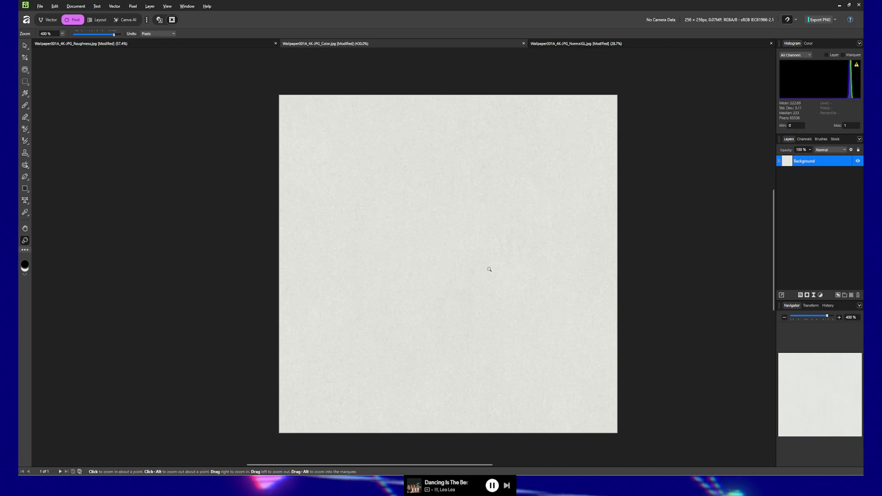
scroll(489, 270, "down", 1)
scroll(489, 269, "up", 1)
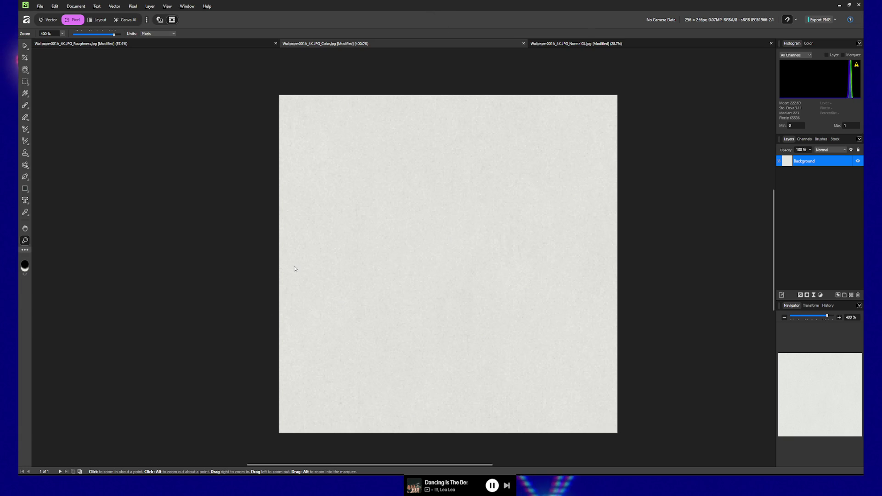
Upscale the Color texture to 2048 × 2048 px with Nearest Neighbor.
key("ctrl+alt+i")
type("2048")
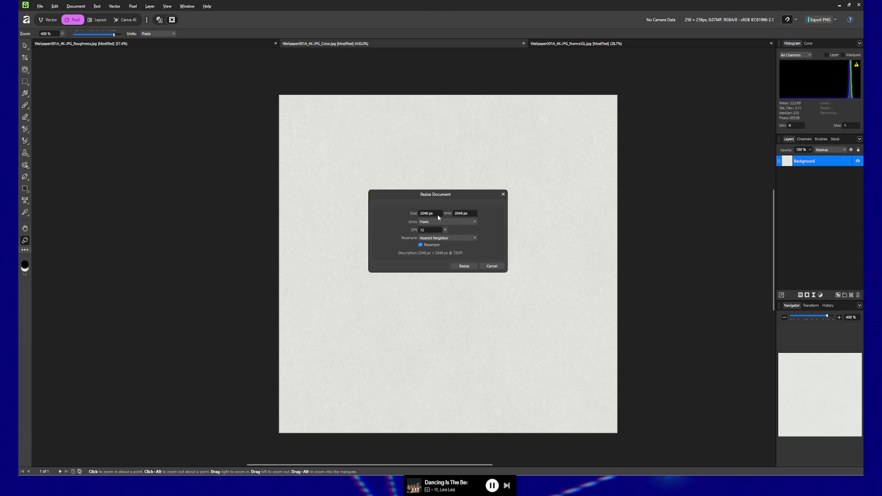
left_click(460, 266)
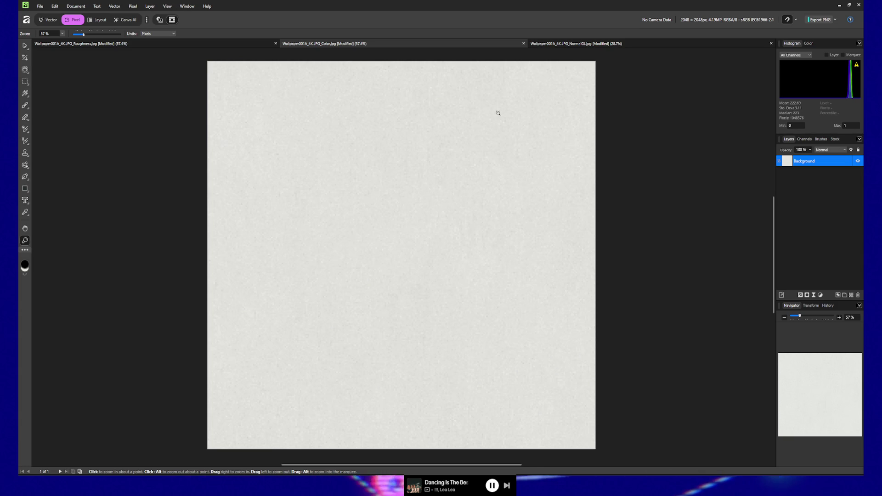
Downsize the NormalGL texture to 72 DPI and 256 px with Nearest Neighbor.
left_click(576, 43)
key("v")
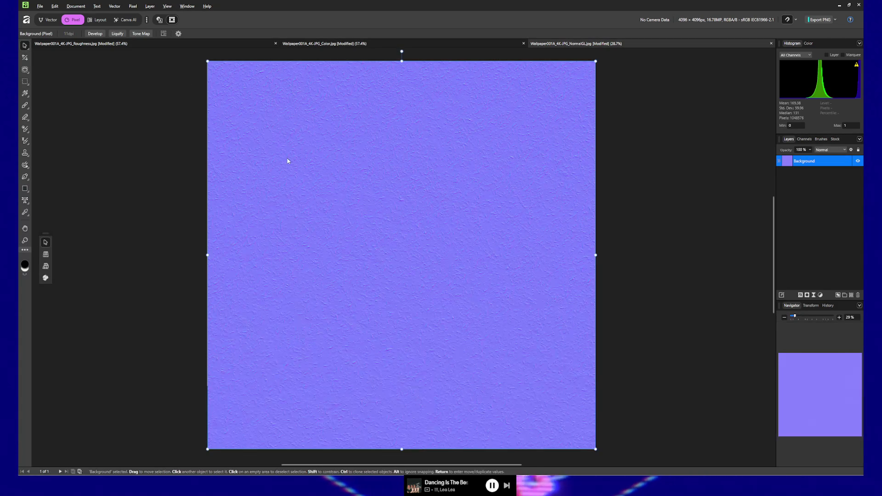
key("ctrl+alt+i")
double_click(432, 231)
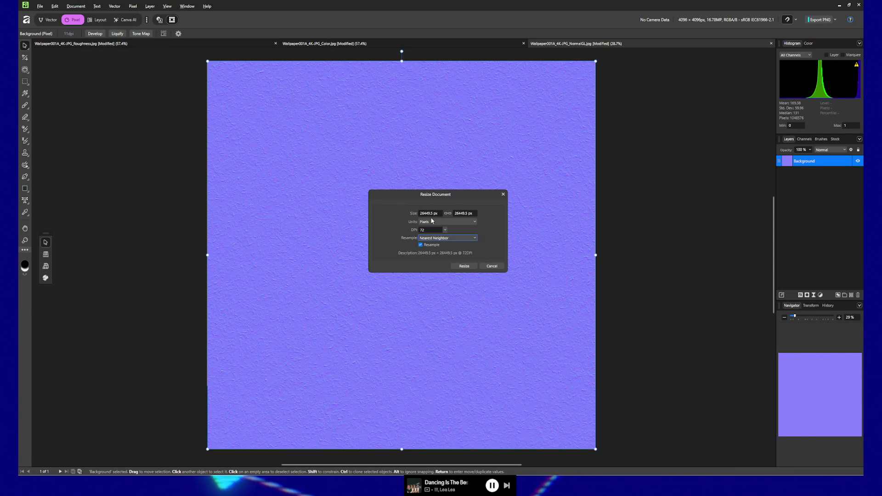
left_click(432, 222)
left_click(432, 226)
double_click(432, 213)
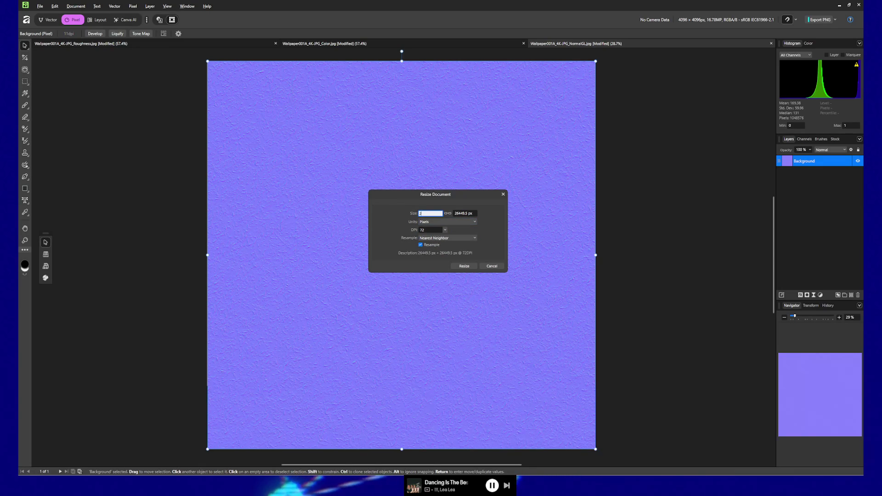
type("256")
left_click(471, 265)
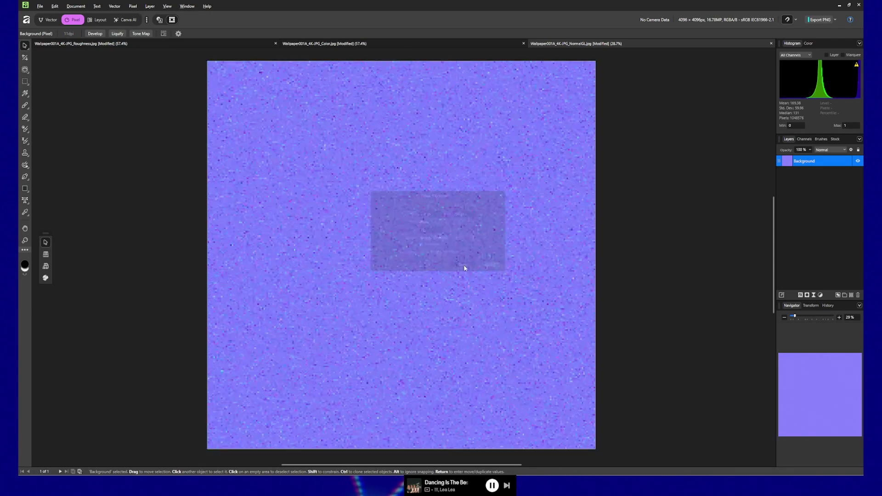
Scale the NormalGL texture back up to 2048 × 2048 px.
key("ctrl+alt+i")
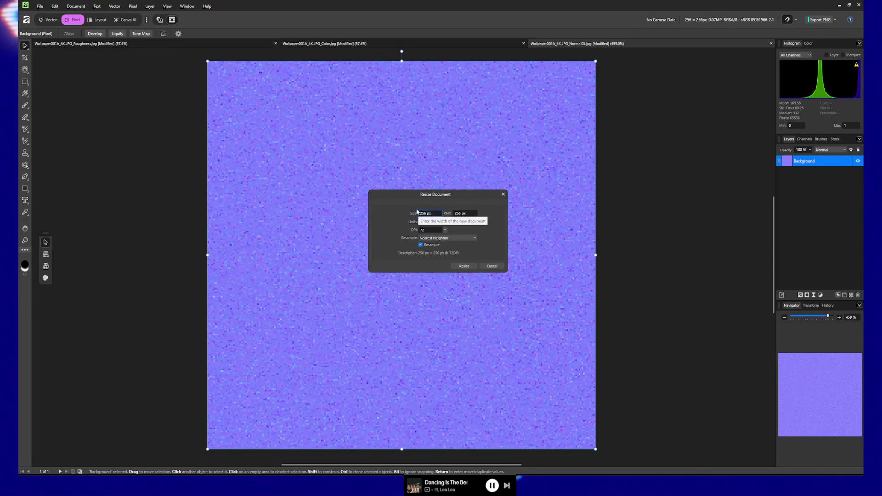
double_click(439, 214)
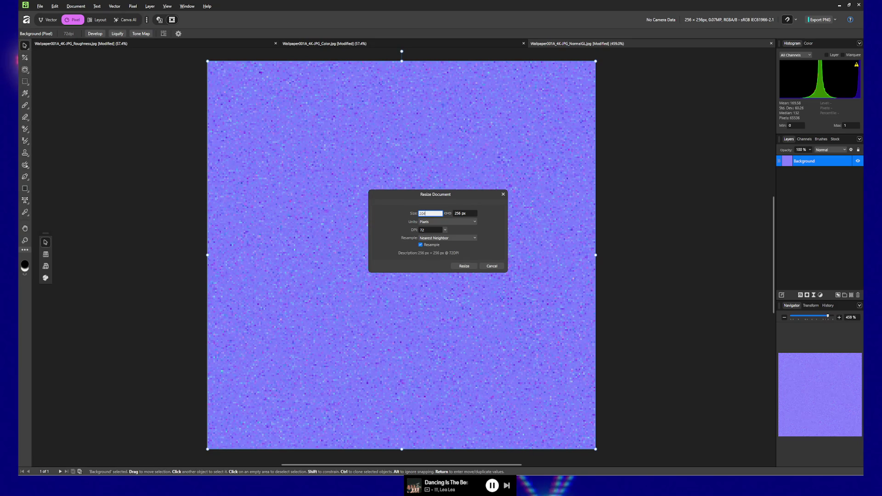
left_click(463, 266)
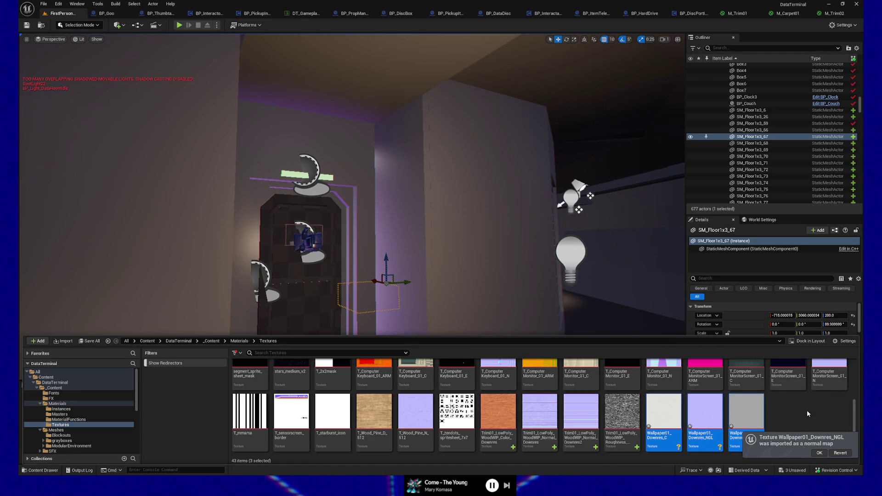
Select the three Wallpaper01_Downres textures and edit them together in the Property Matrix.
left_click(807, 410)
left_click(664, 411)
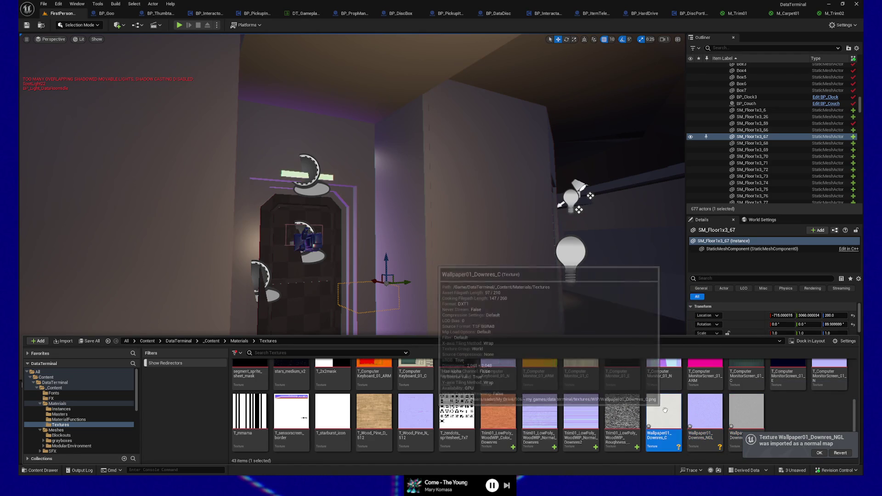
left_click(727, 418, "shift")
right_click(728, 417)
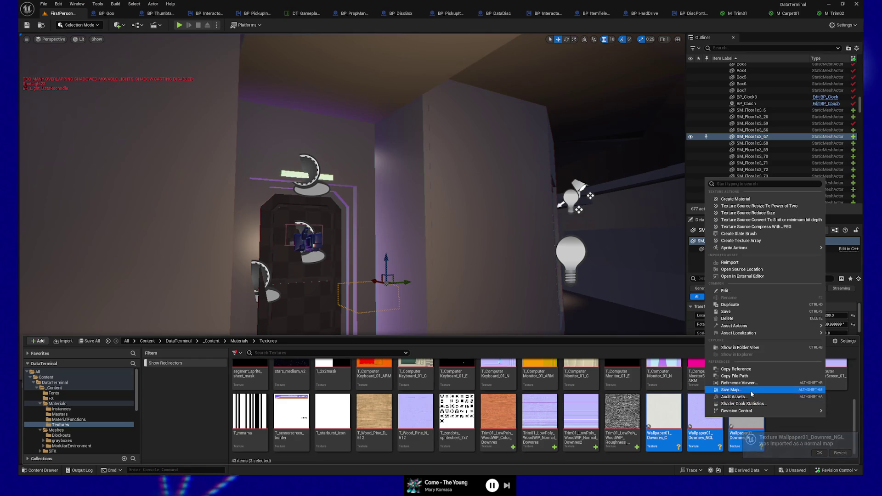
mouse_move(738, 326)
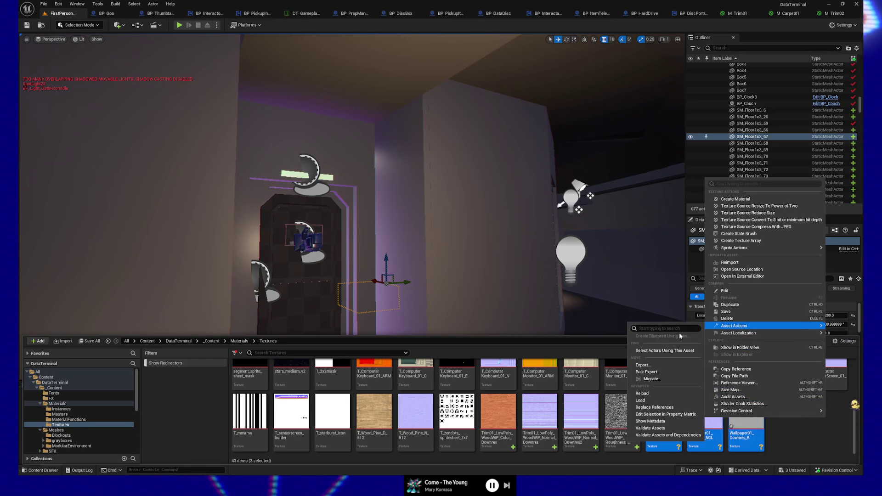
left_click(662, 415)
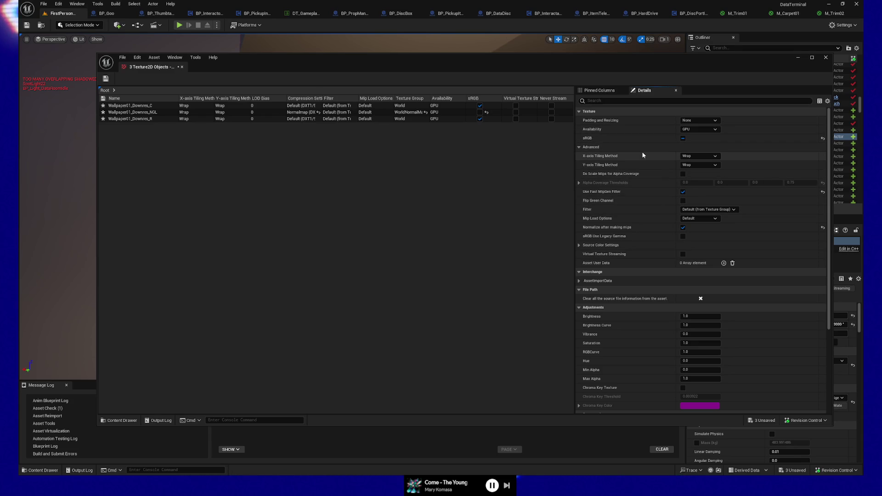
Set their Filter to Nearest, save the textures, and close the Property Matrix.
left_click(613, 92)
left_click(645, 90)
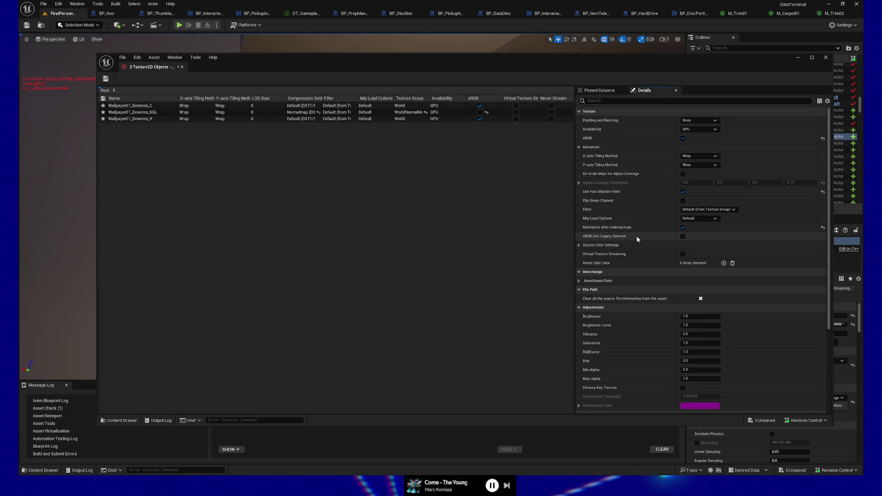
left_click(728, 211)
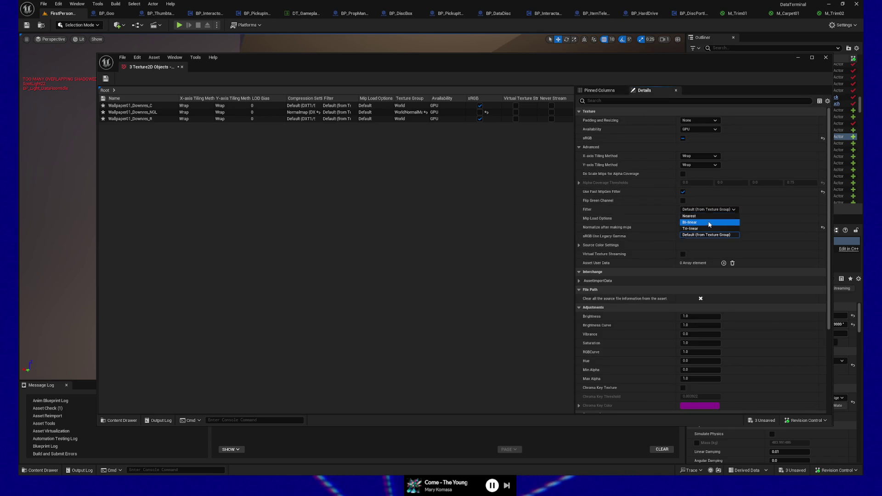
left_click(708, 216)
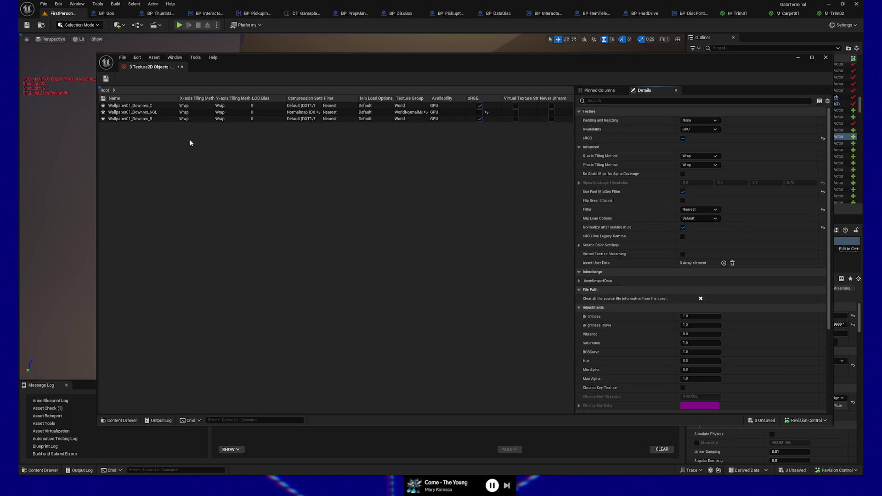
left_click(108, 80)
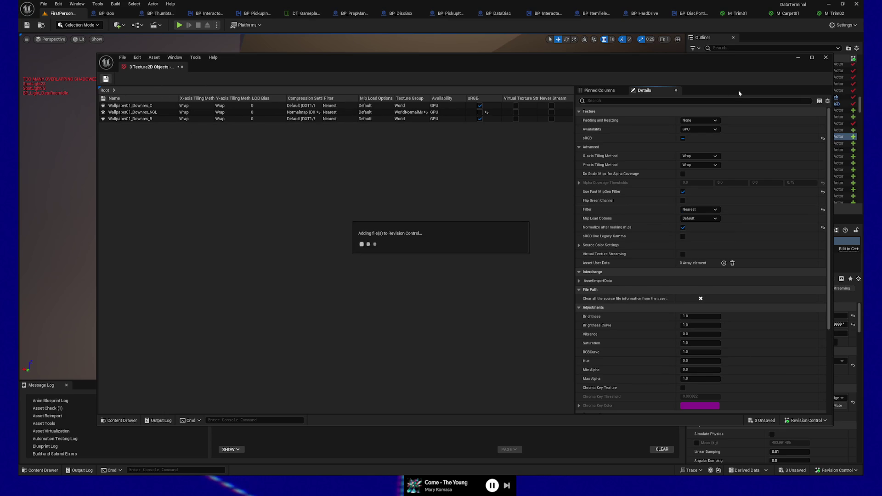
left_click(825, 57)
Set Wallpaper01_Downres_C's Mip Gen Settings to SimpleAverage and save it.
left_click(40, 470)
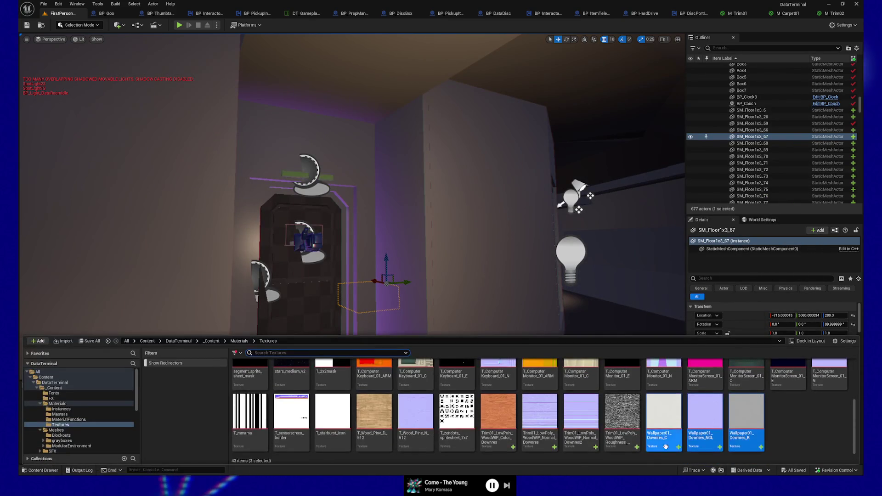
double_click(665, 414)
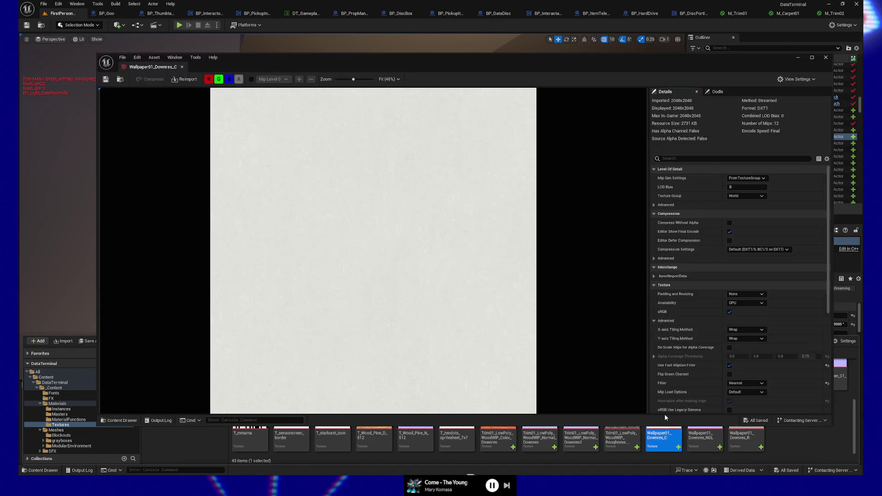
left_click(744, 178)
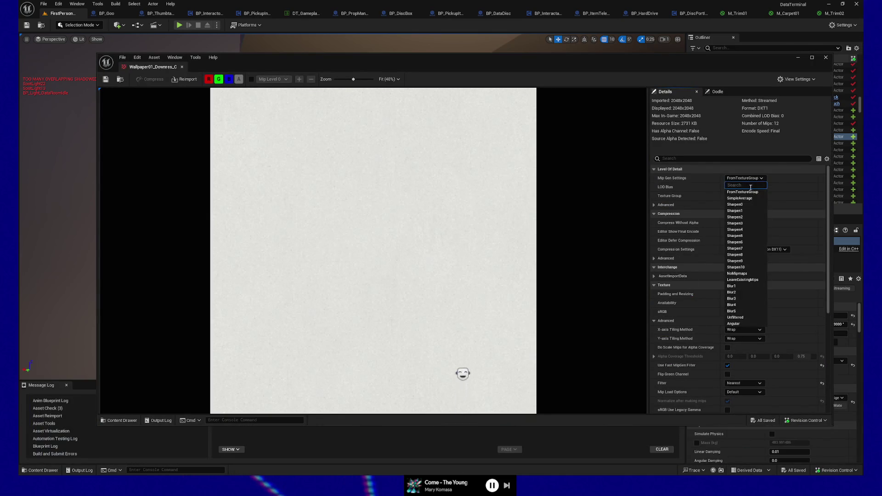
left_click(749, 199)
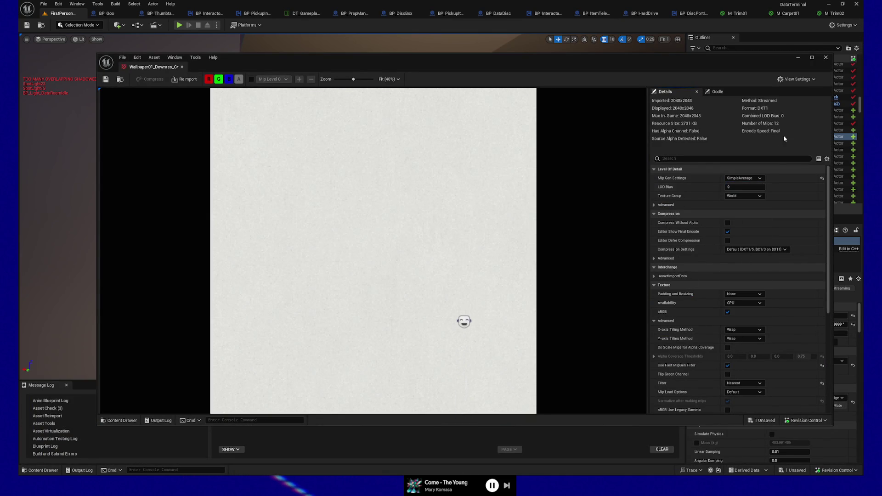
left_click(105, 80)
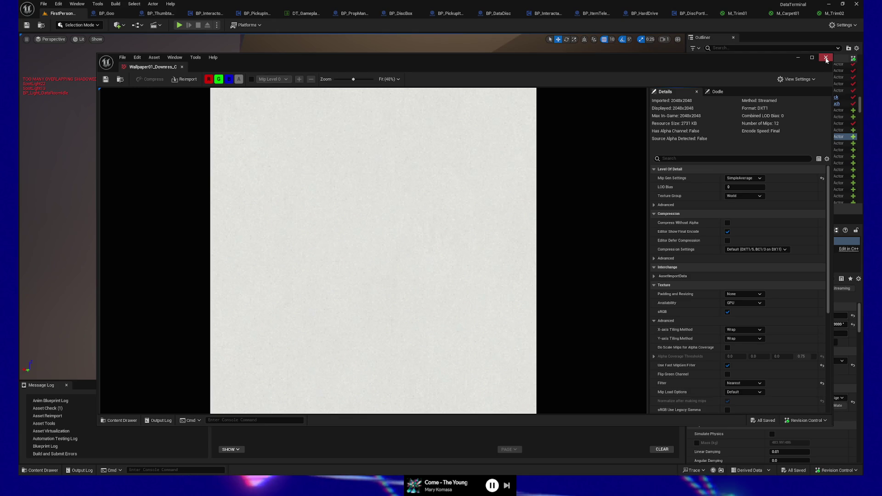
left_click(827, 59)
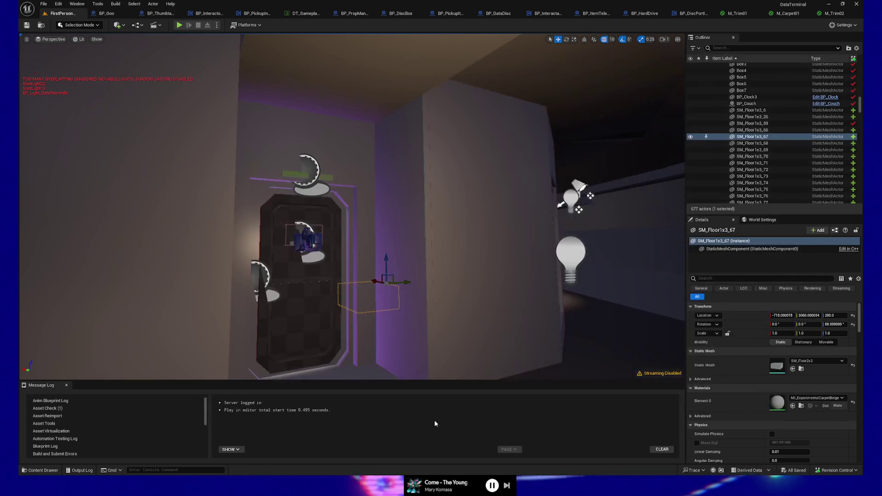
Set Wallpaper01_Downres_NGL's Mip Gen Settings to SimpleAverage and save it.
key("ctrl+space")
double_click(689, 409)
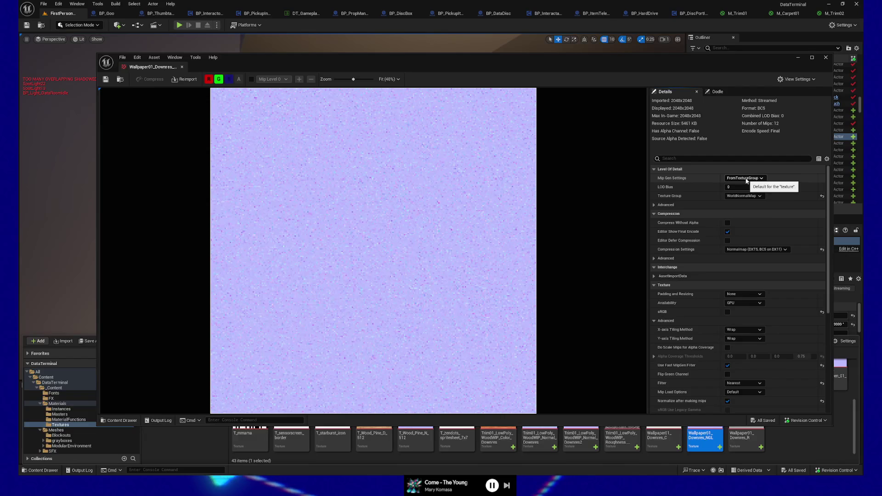
left_click(744, 178)
left_click(735, 193)
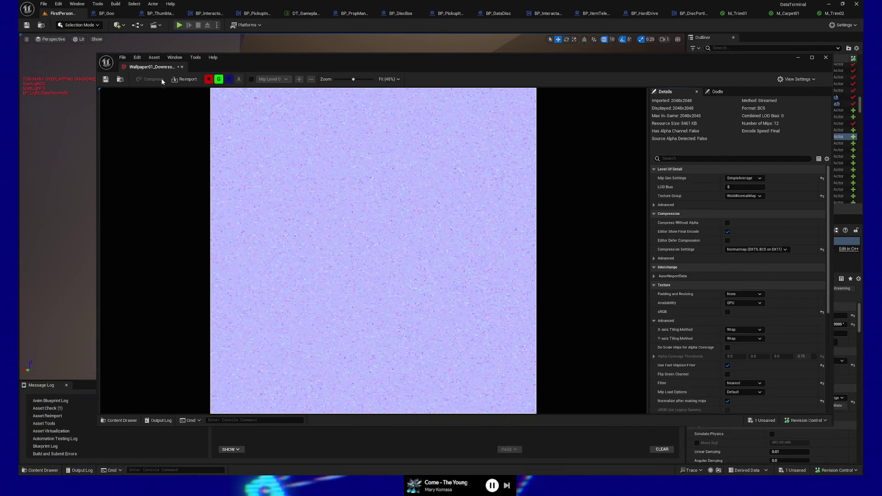
left_click(105, 80)
left_click(825, 58)
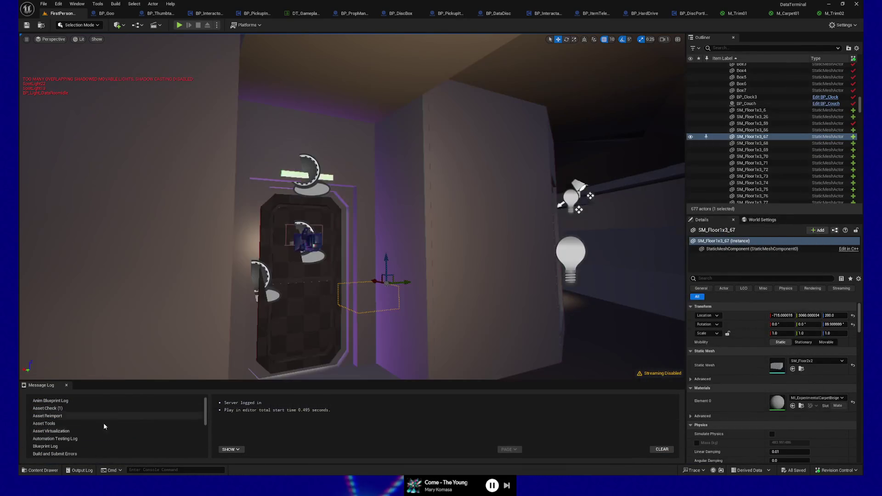
Set Wallpaper01_Downres_R's Mip Gen Settings to SimpleAverage and return to the Textures folder.
key("ctrl+space")
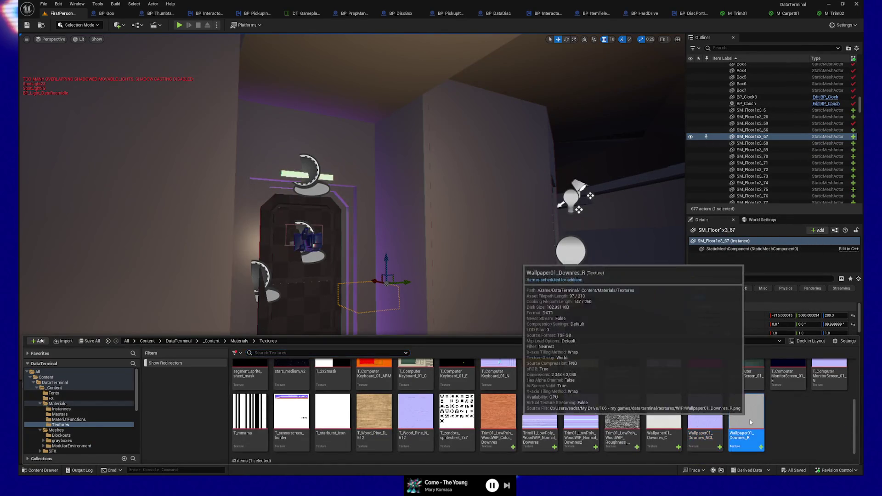
double_click(747, 439)
left_click(763, 177)
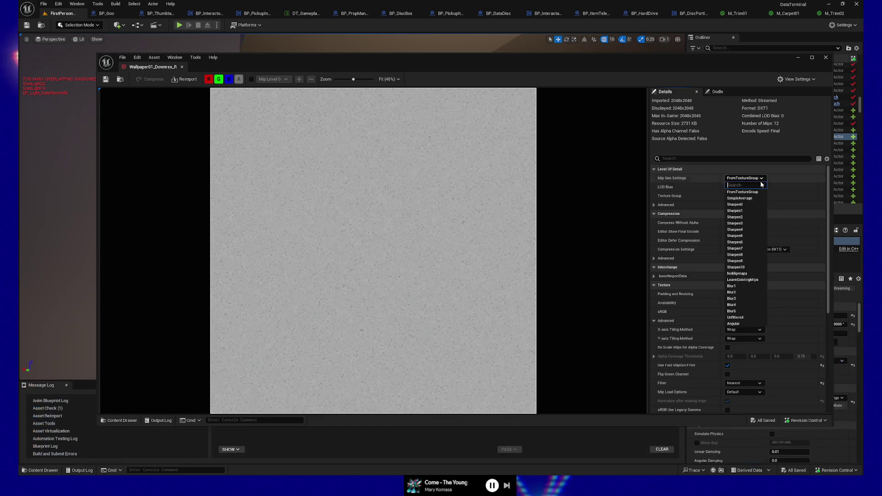
left_click(744, 199)
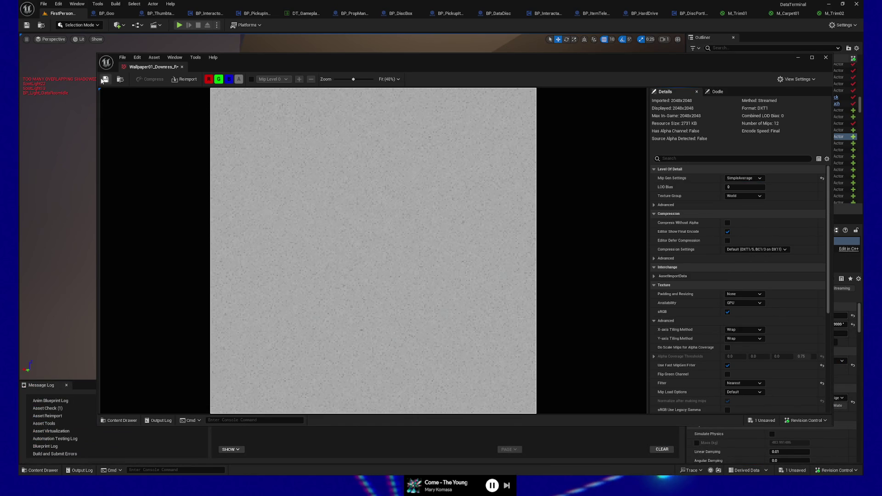
left_click(826, 58)
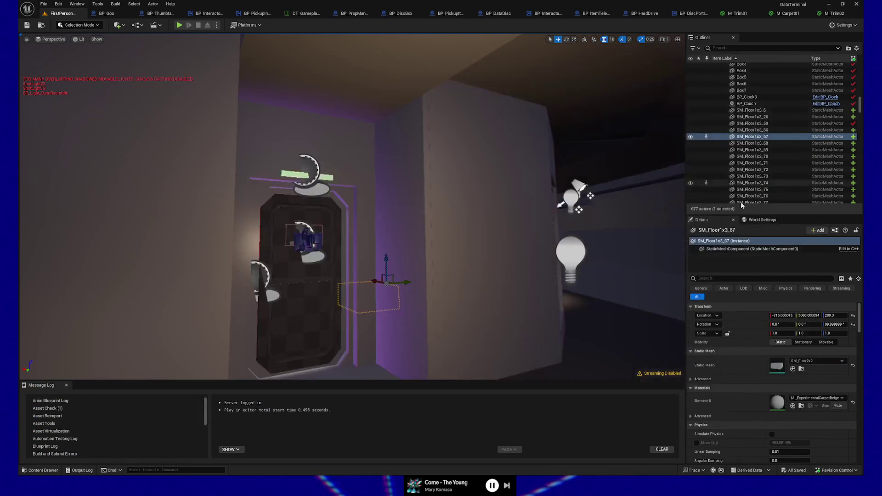
left_click(41, 470)
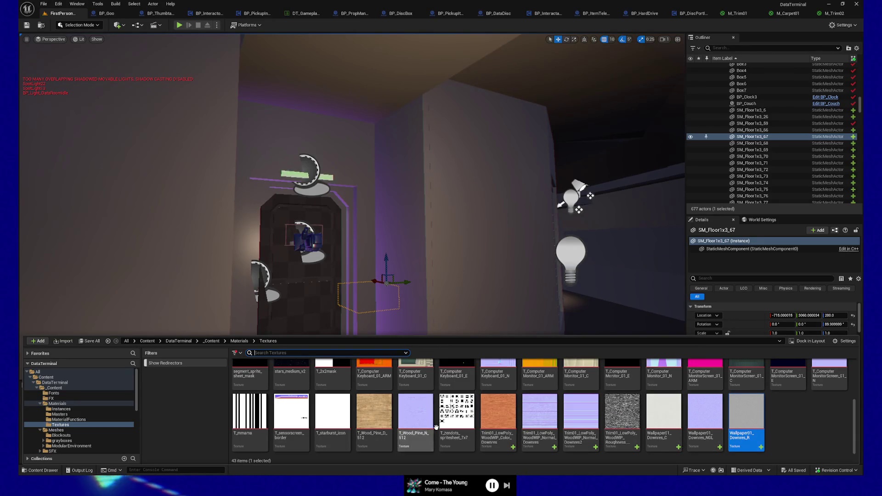
scroll(457, 436, "up", 1)
scroll(817, 420, "down", 1)
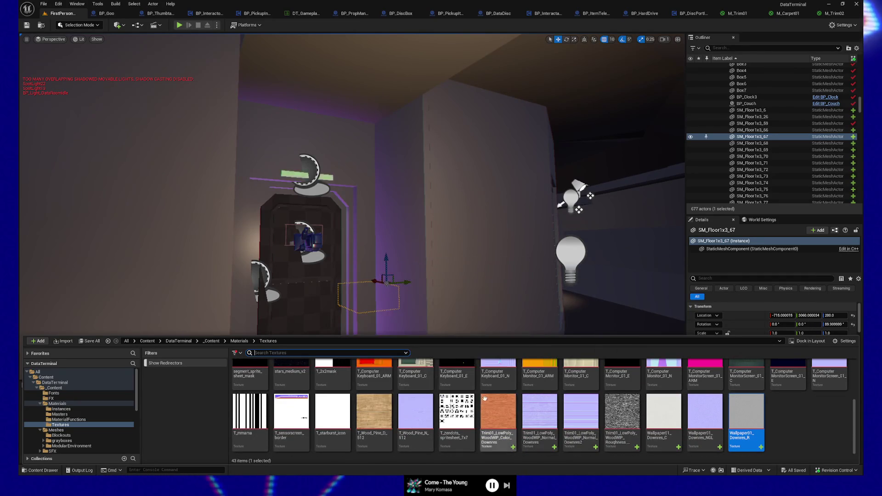
scroll(530, 424, "up", 3)
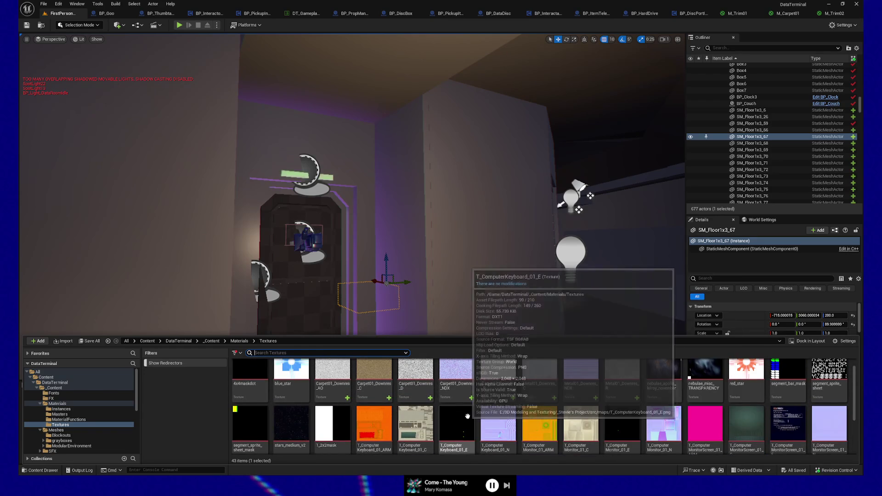
mouse_move(466, 413)
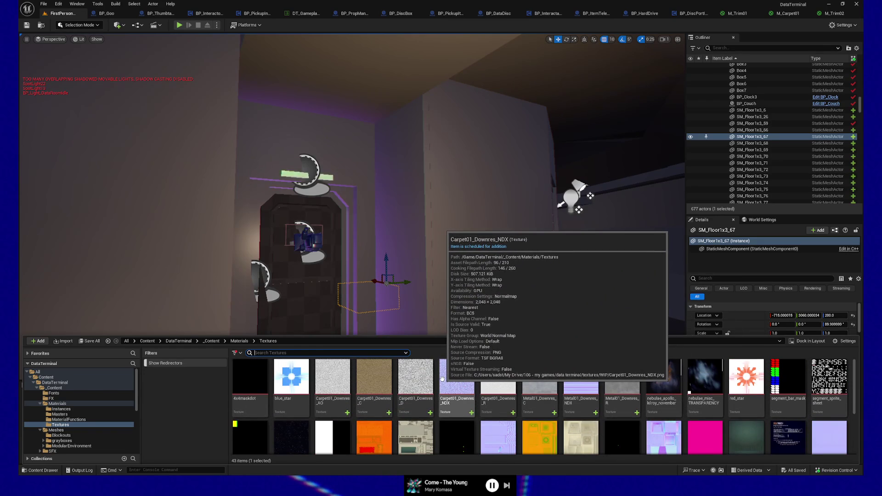
mouse_move(335, 371)
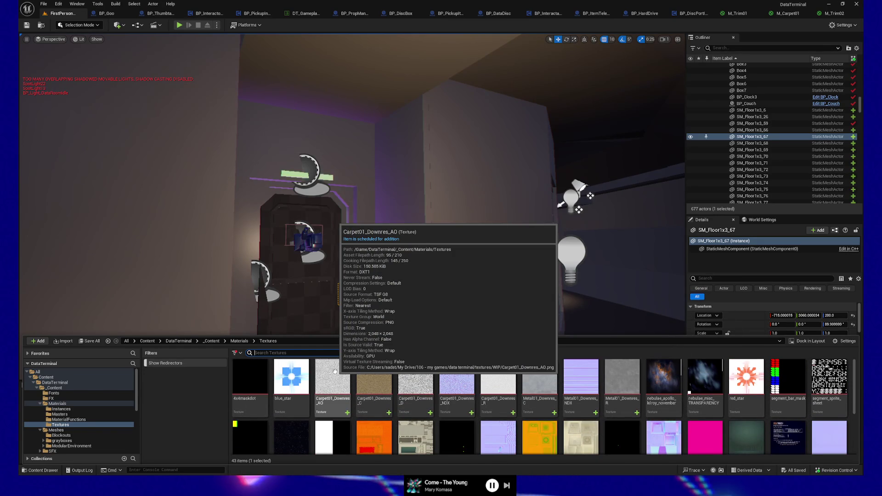
mouse_move(503, 380)
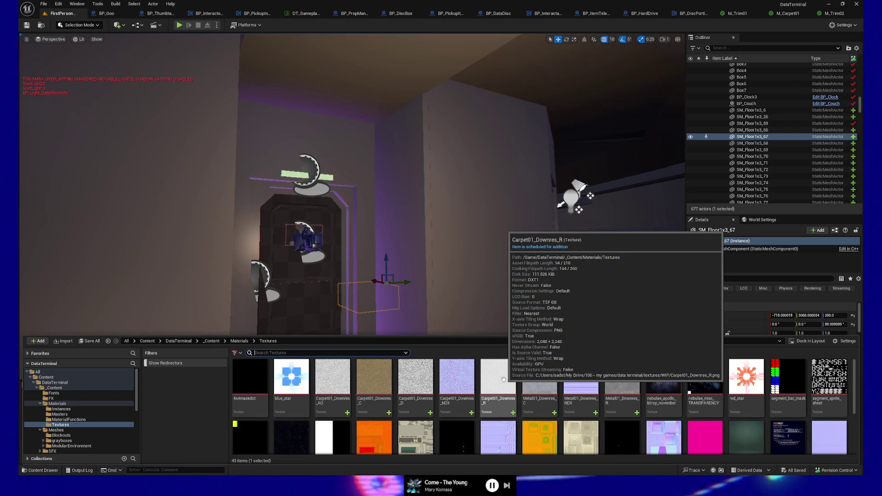
mouse_move(549, 385)
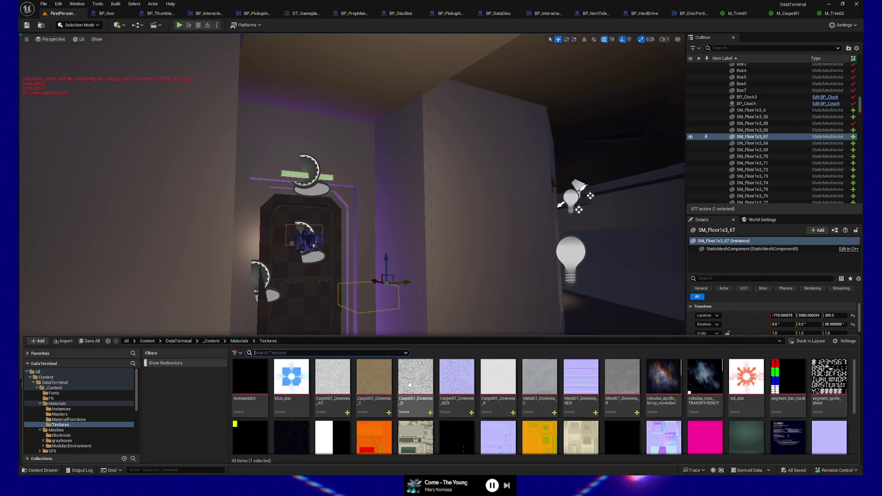
mouse_move(409, 383)
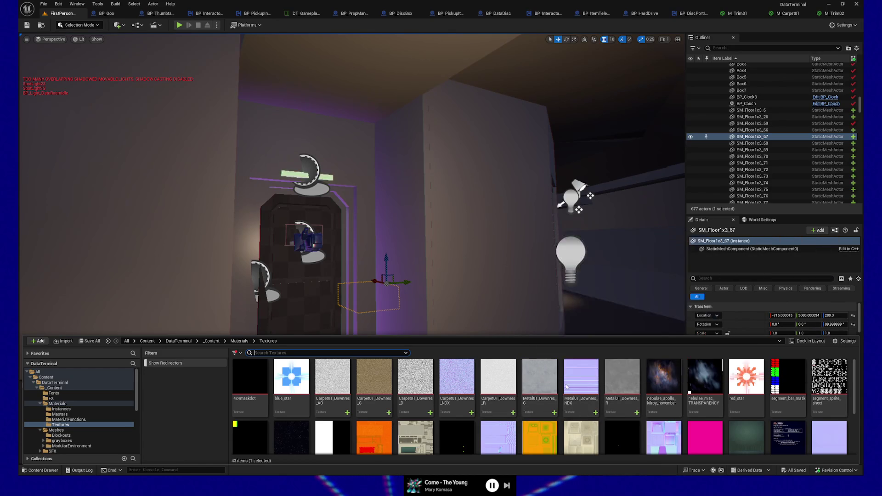
mouse_move(622, 385)
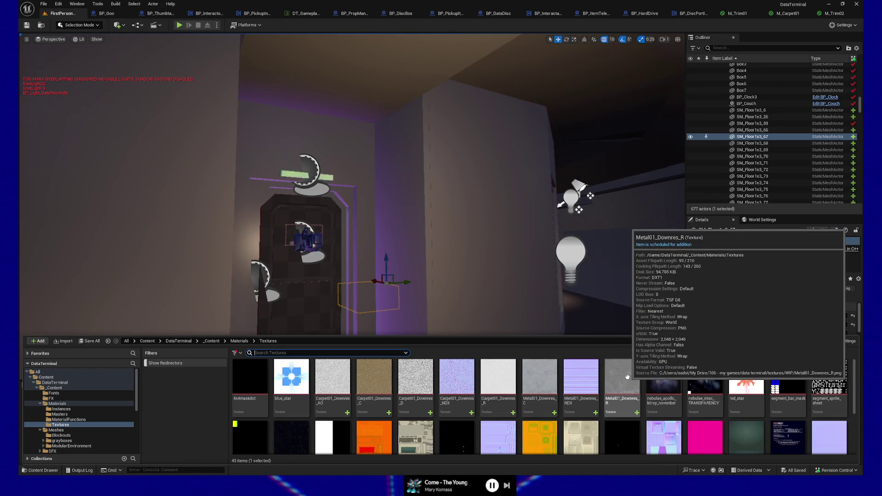
Set the wall SM_Wall2x3_42's Mobility to Static, then switch to the M_Trim01 graph.
left_click(523, 268)
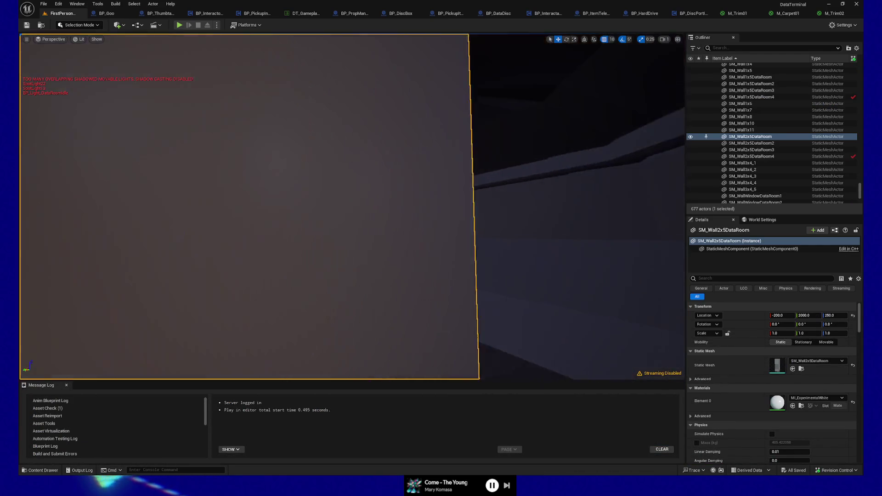
left_click_drag(475, 236, 475, 236)
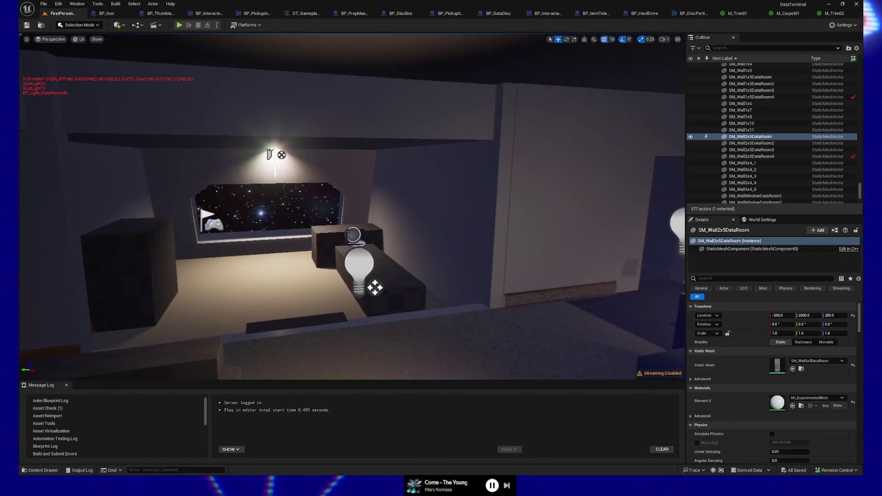
left_click_drag(402, 258, 402, 258)
left_click(318, 281)
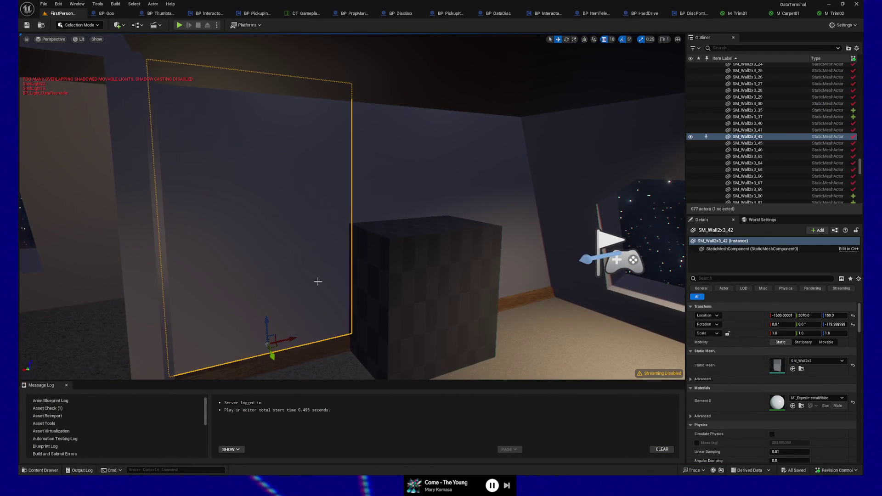
left_click_drag(318, 281, 318, 281)
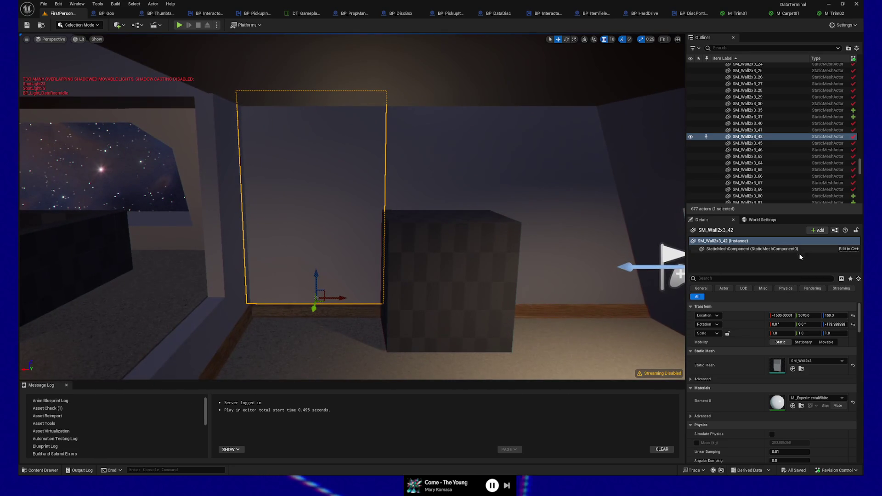
left_click(780, 343)
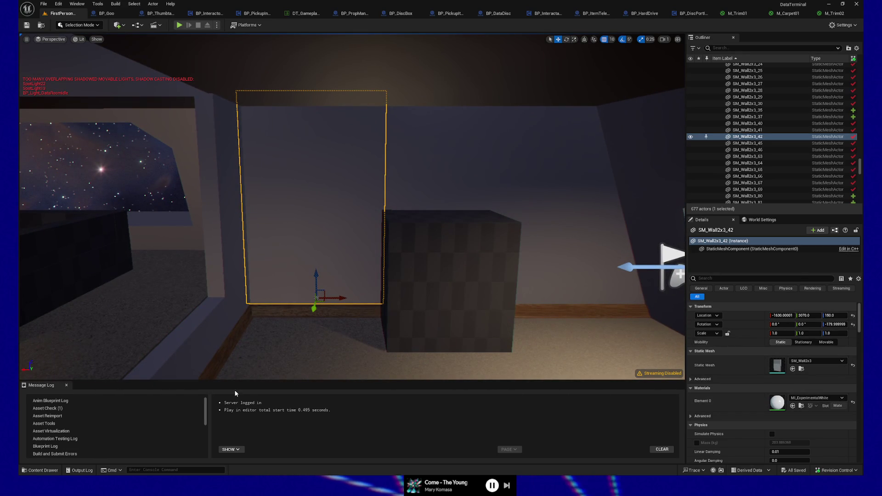
left_click(736, 13)
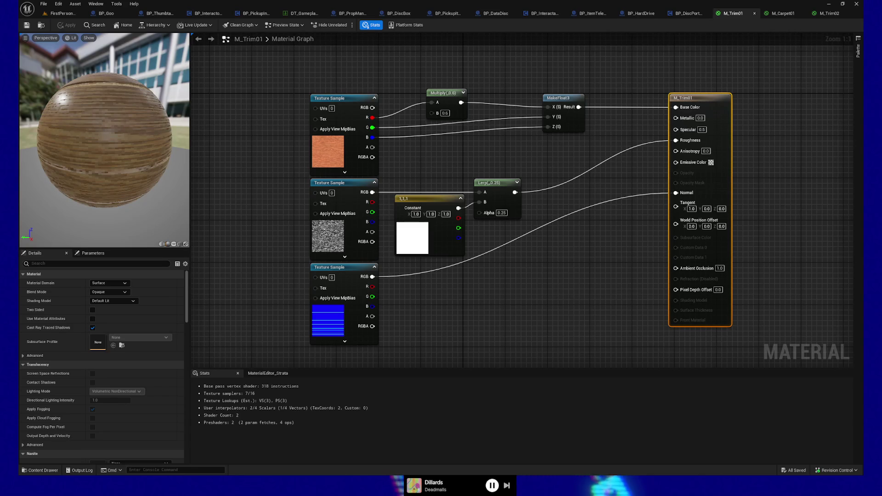
Duplicate M_Trim01 in the Materials folder and name the copy M_Wallpaper01.
left_click(40, 470)
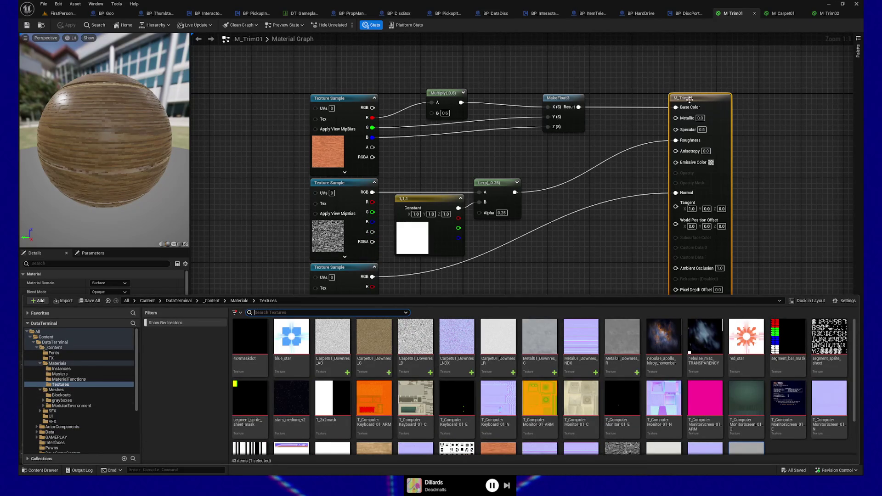
left_click(91, 27)
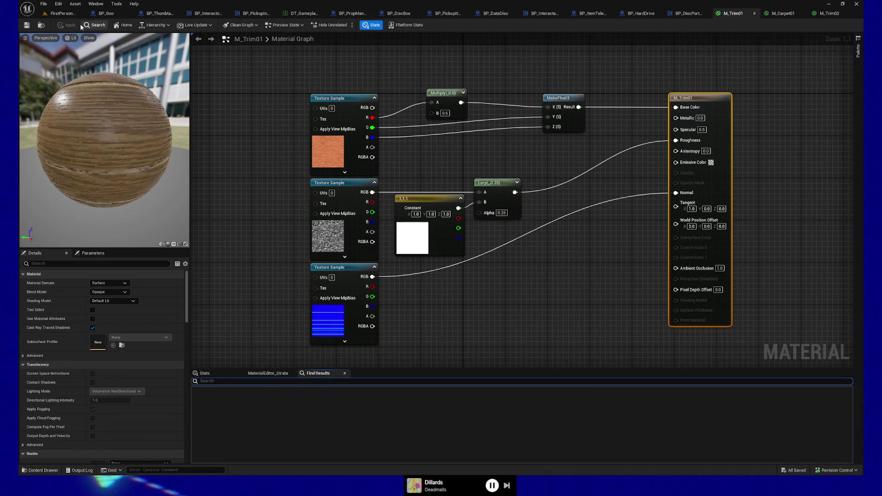
left_click(41, 25)
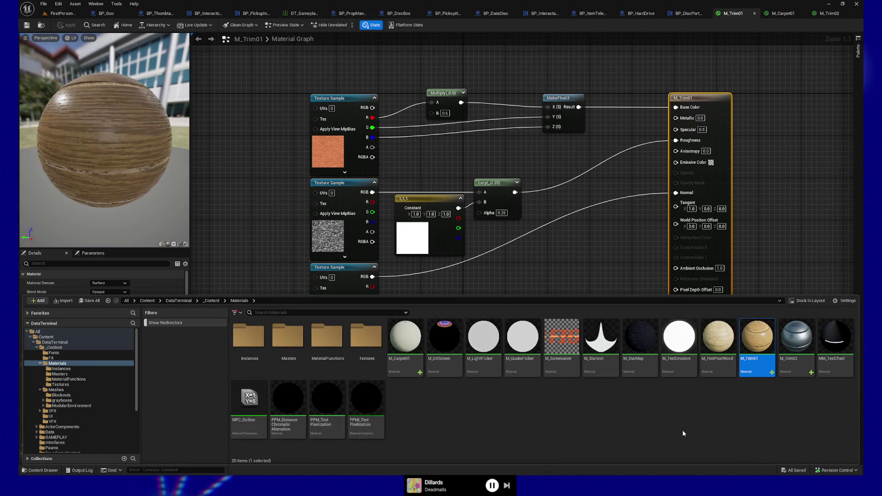
right_click(757, 337)
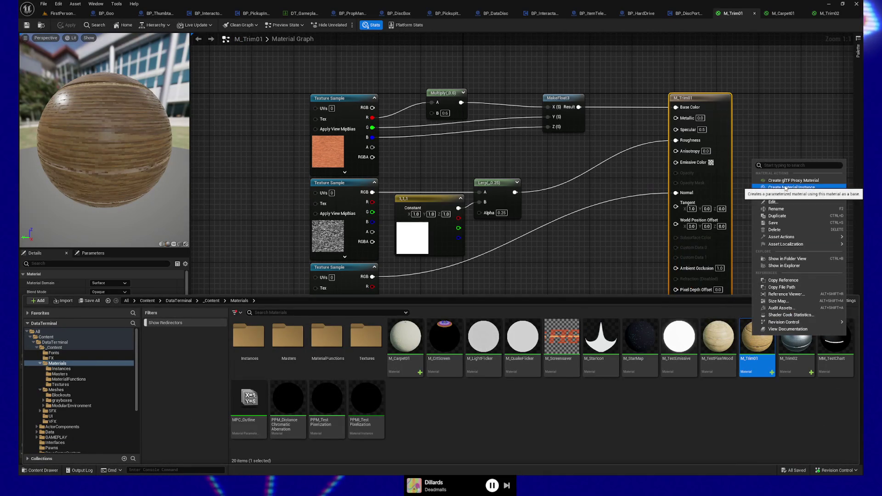
left_click(788, 216)
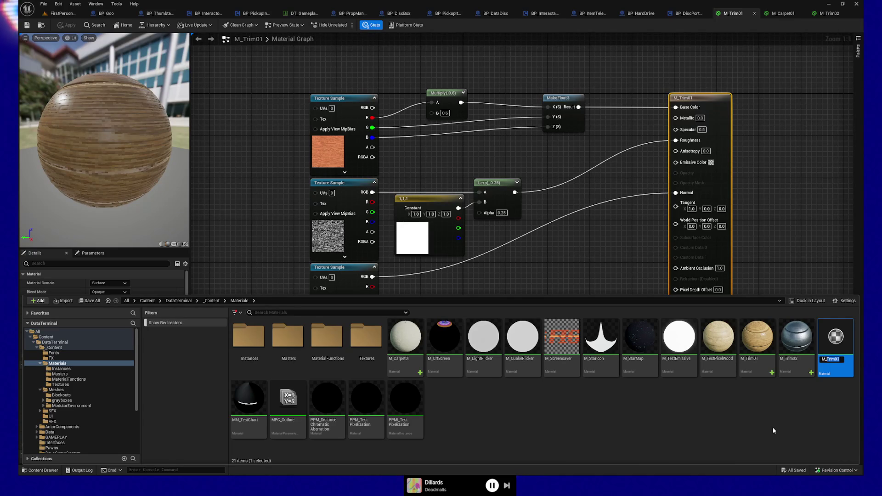
type("Wall")
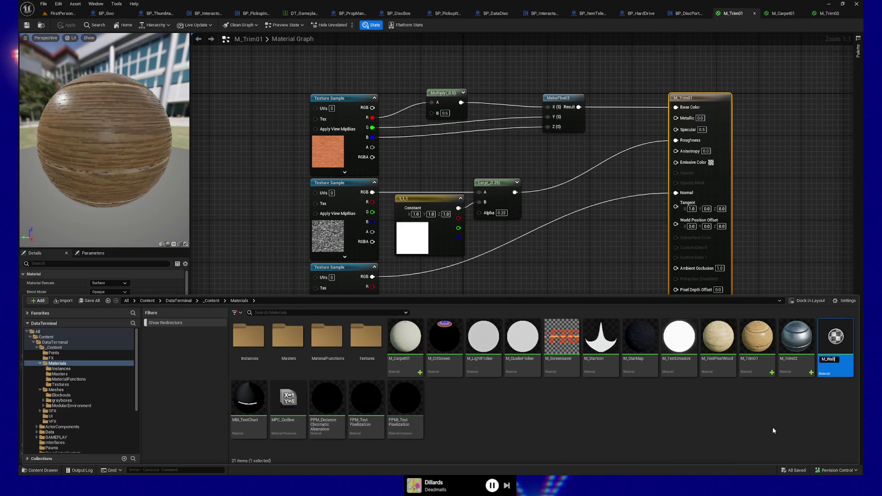
type("paper01")
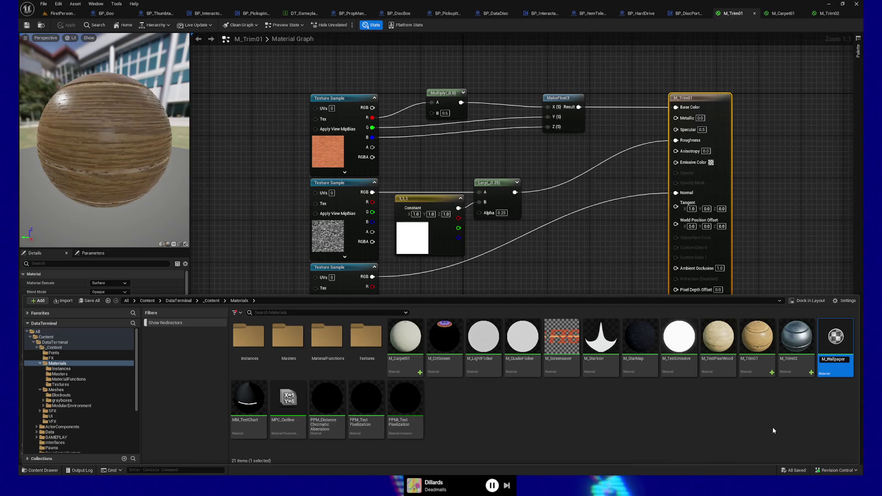
key("Return")
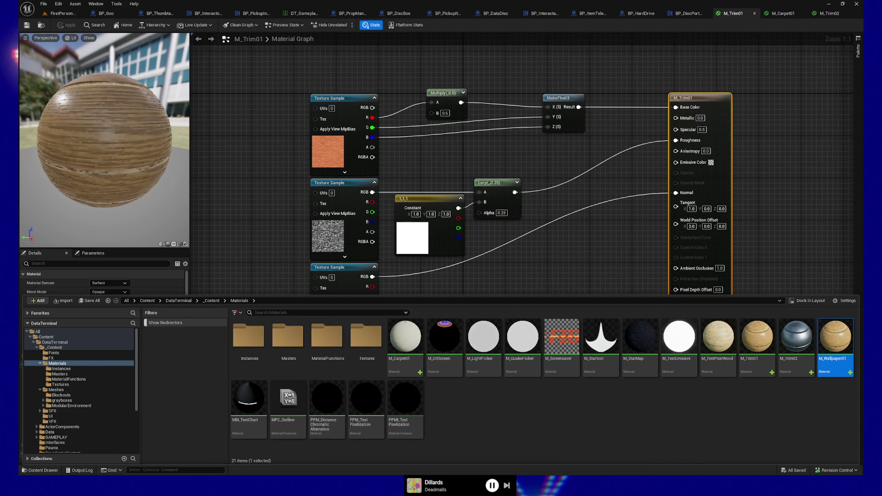
View the normal map's red, green and blue channels one at a time in Affinity Photo.
key("alt+Tab")
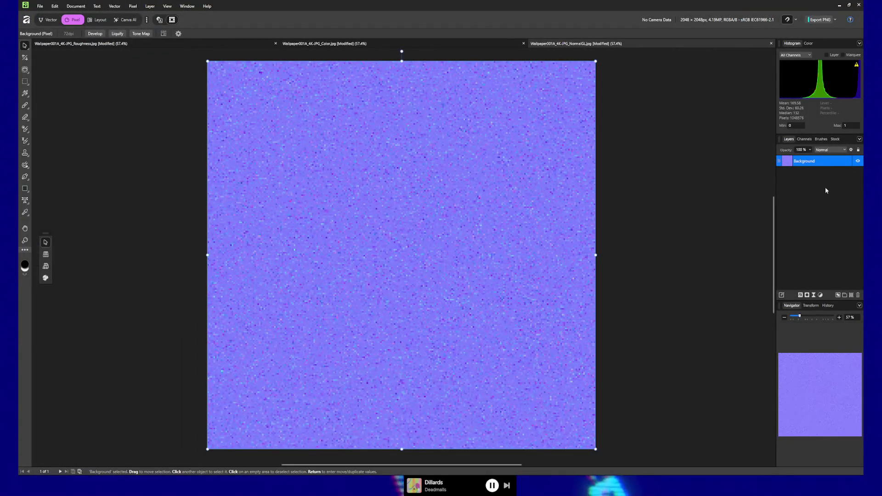
left_click(805, 138)
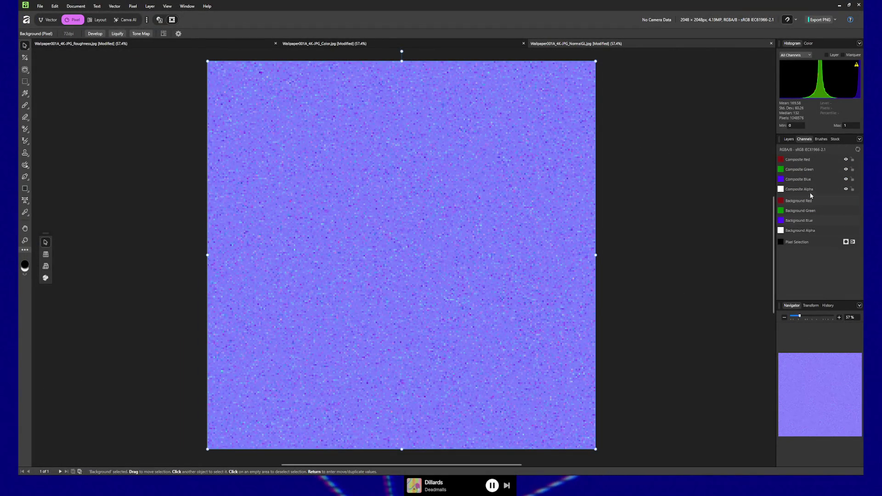
left_click(847, 190)
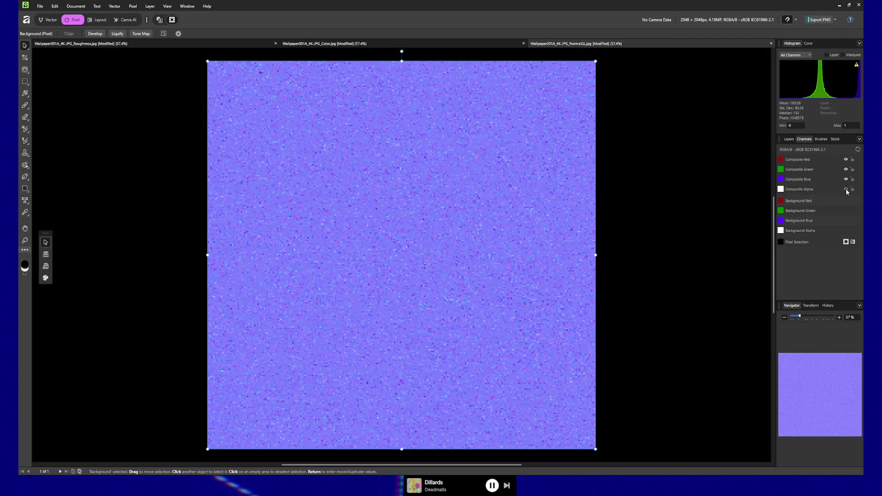
left_click(846, 180)
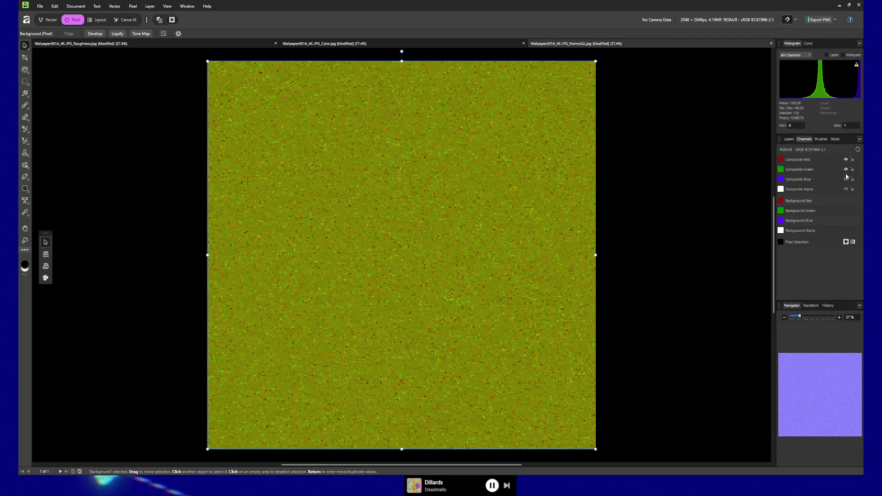
left_click(847, 170)
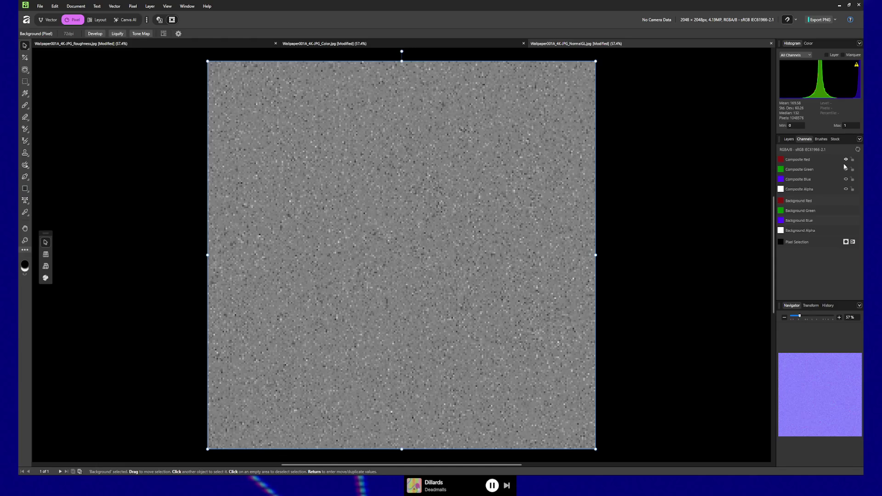
left_click(846, 160)
left_click(846, 170)
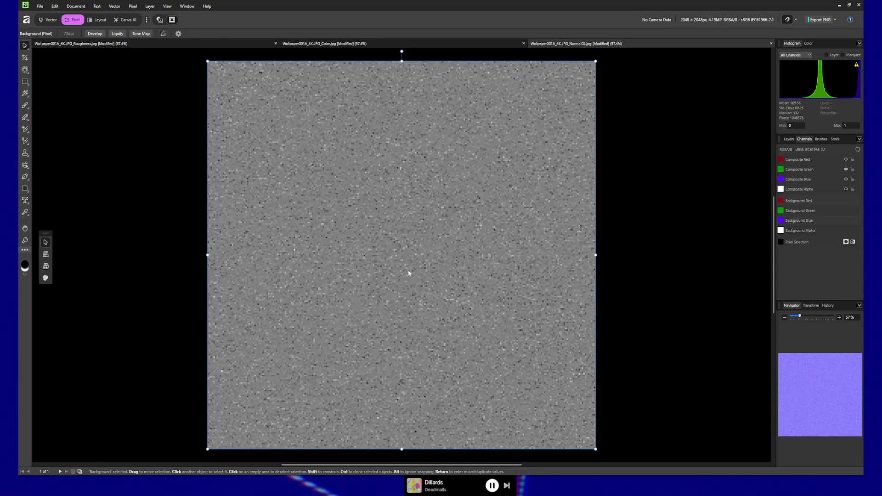
left_click(846, 169)
left_click(846, 179)
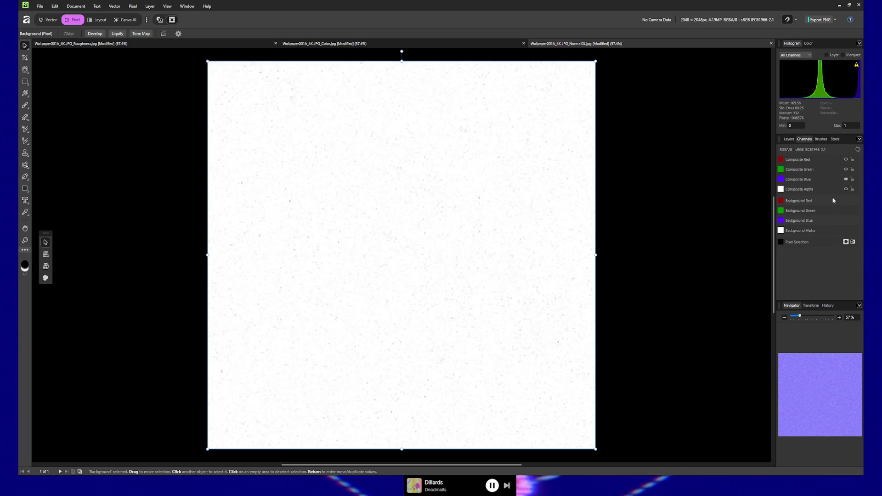
Restore the green and red channels of the normal map and minimize Affinity Photo.
left_click(846, 170)
left_click(846, 160)
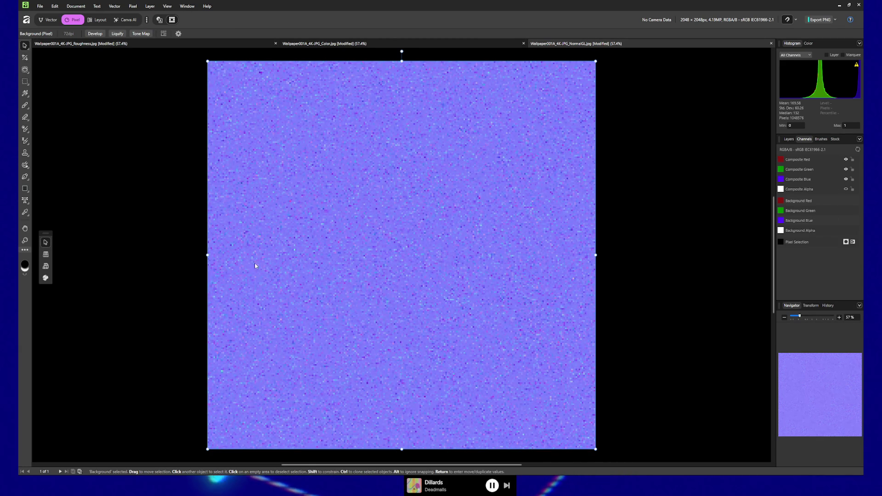
left_click(846, 160)
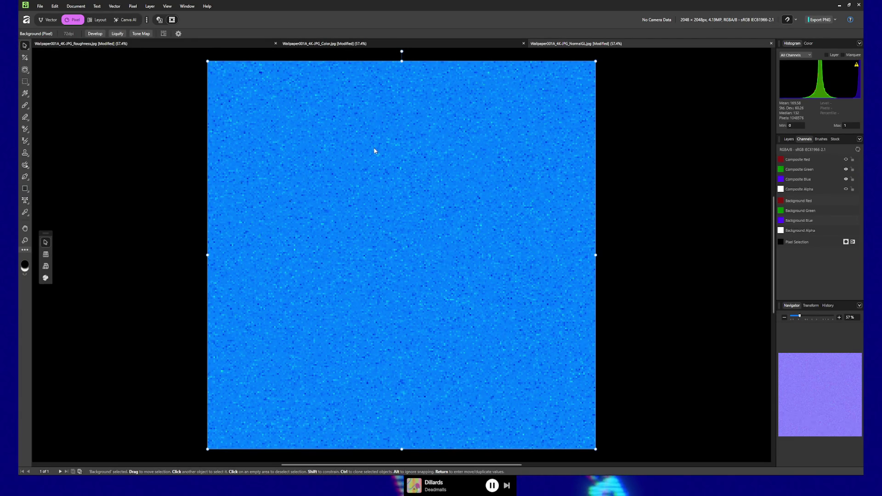
left_click(846, 159)
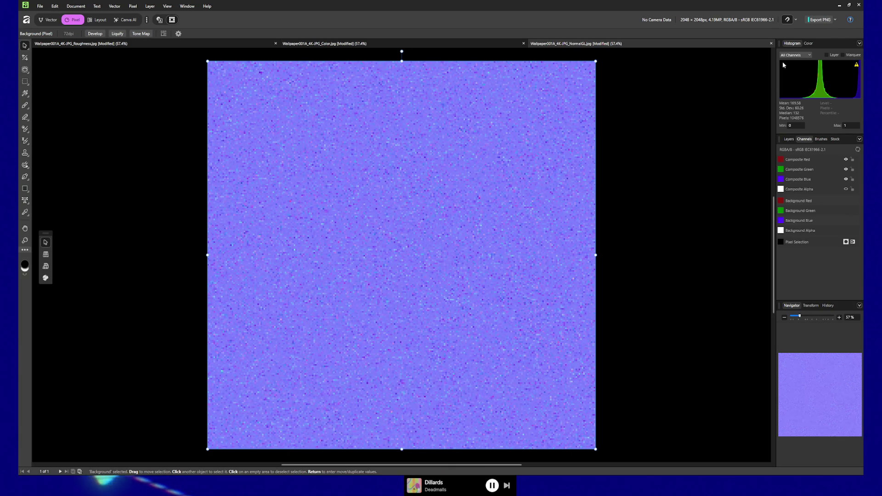
left_click(845, 5)
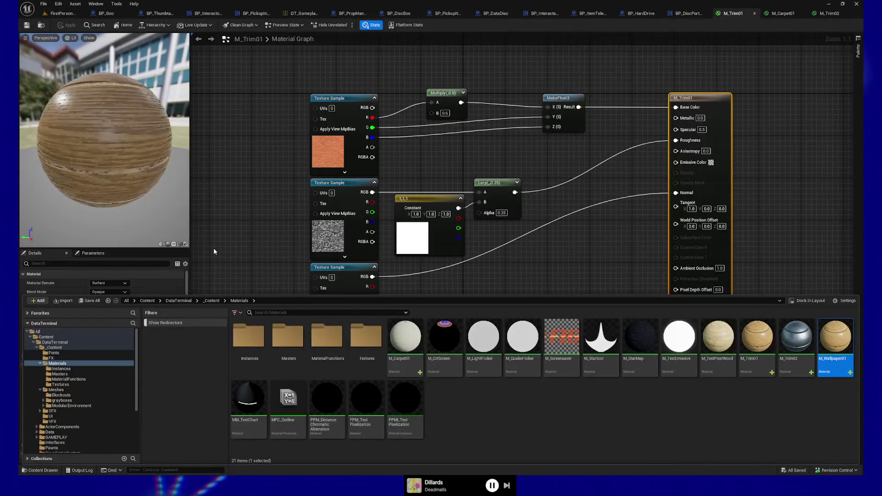
Open M_Wallpaper01, assign Wallpaper01_Downres_NGL to its normal Texture Sample, and preview on a plane.
double_click(837, 342)
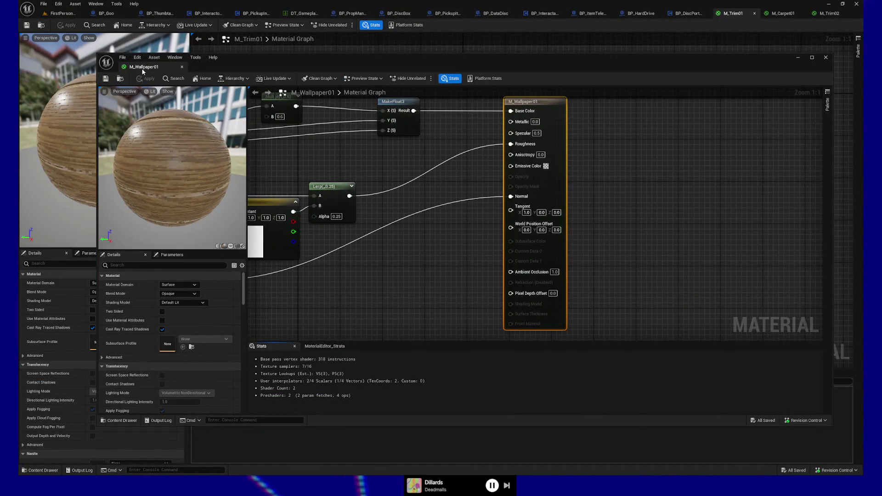
left_click_drag(141, 68, 776, 15)
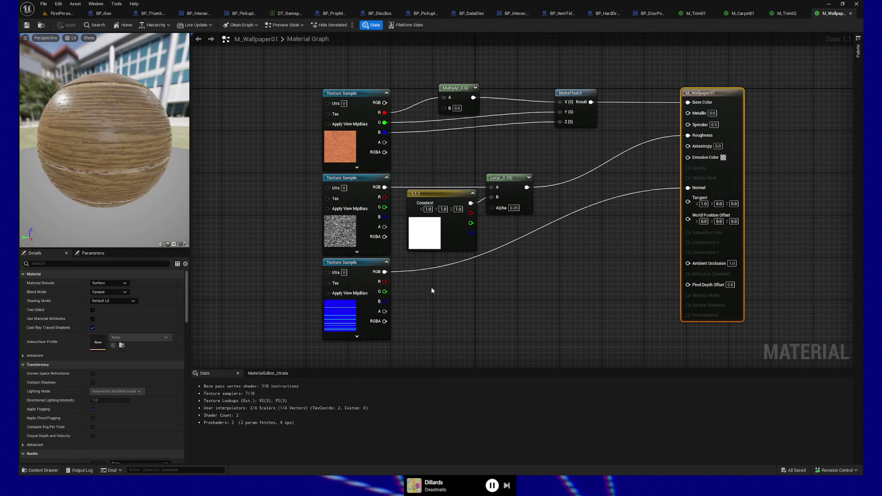
left_click(345, 273)
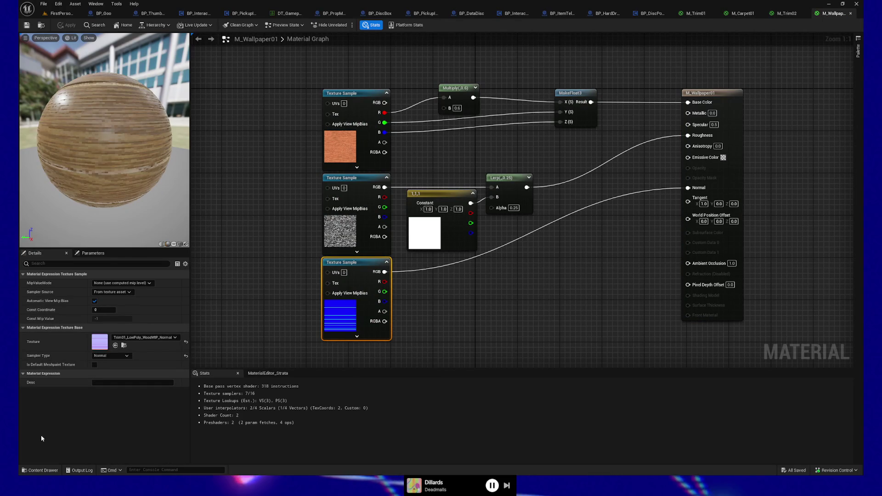
left_click(41, 470)
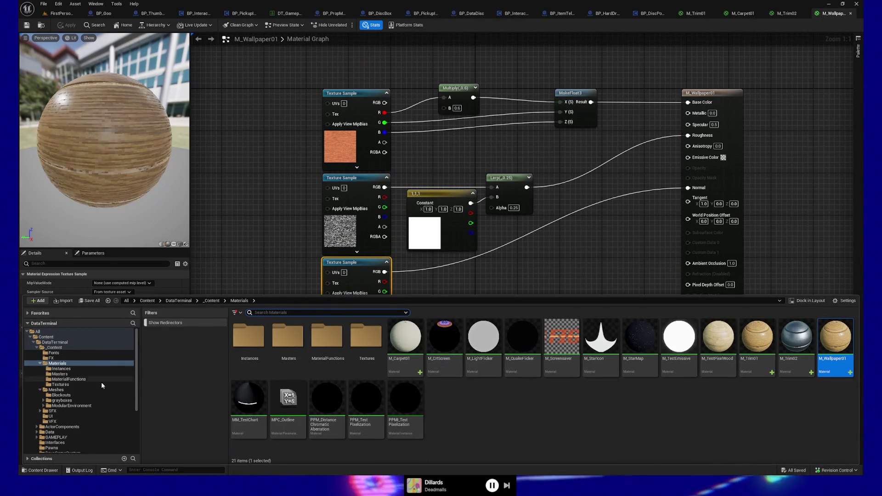
left_click(60, 384)
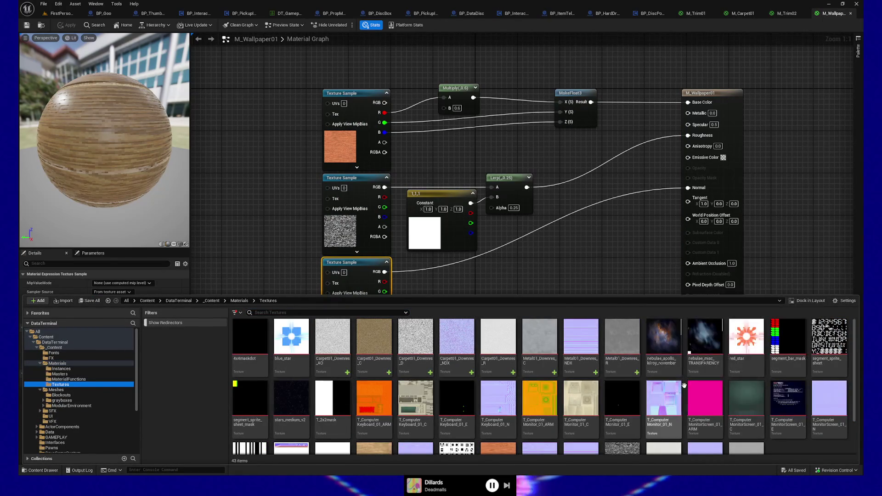
scroll(832, 402, "down", 2)
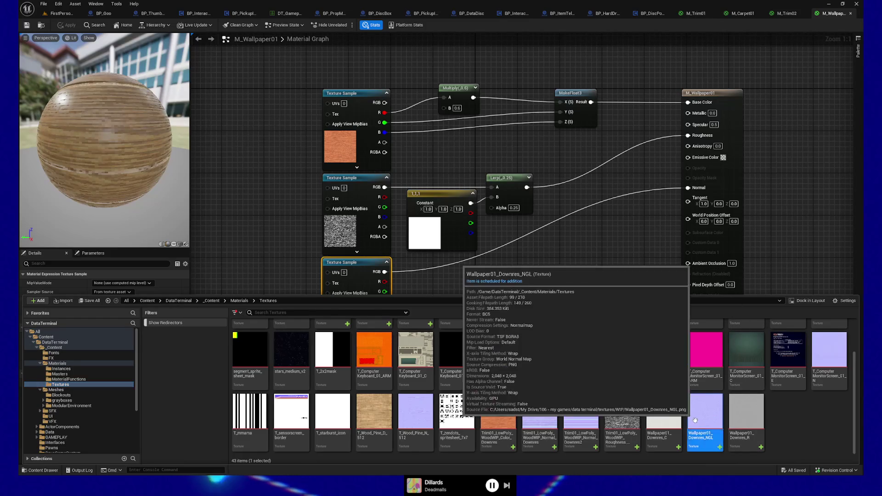
left_click(556, 263)
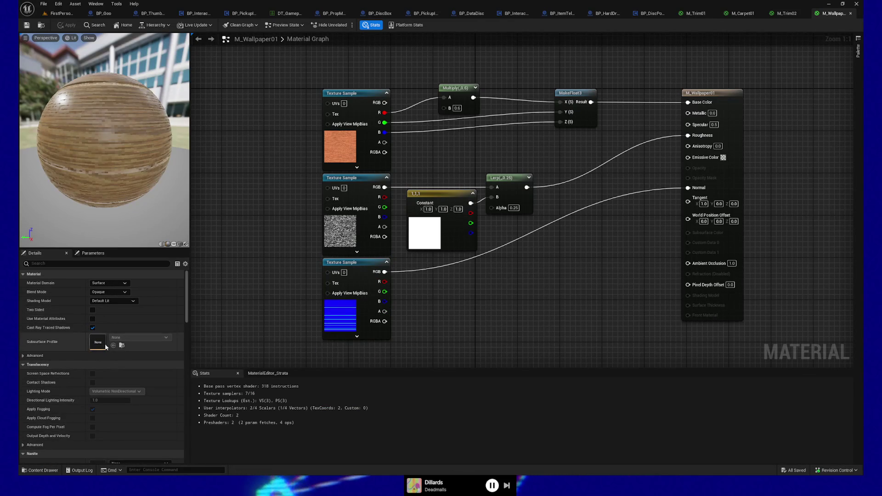
left_click(362, 281)
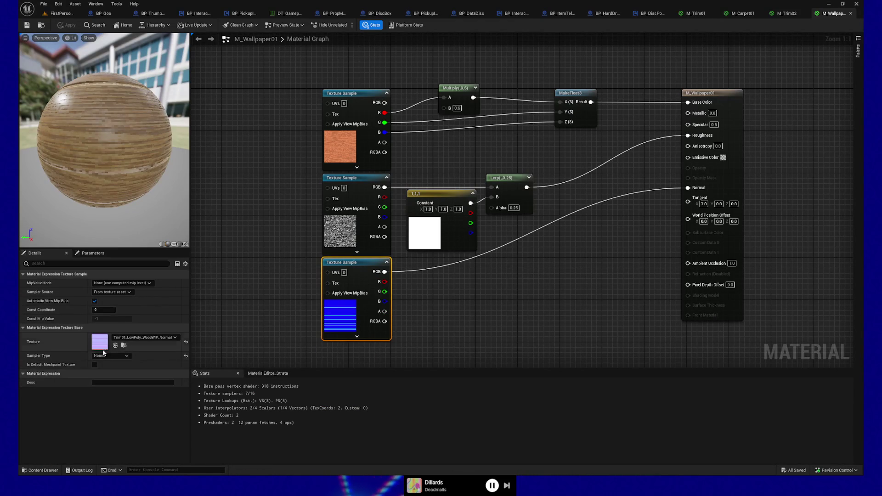
left_click(124, 345)
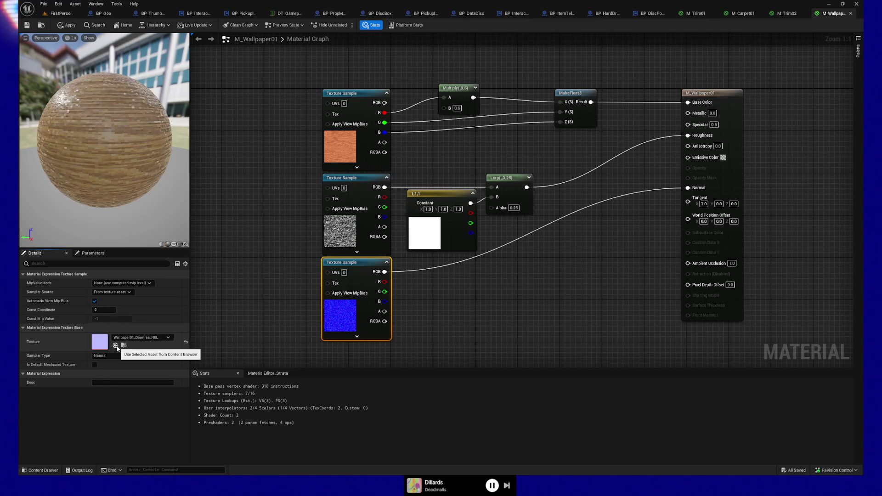
left_click(175, 244)
scroll(107, 148, "up", 5)
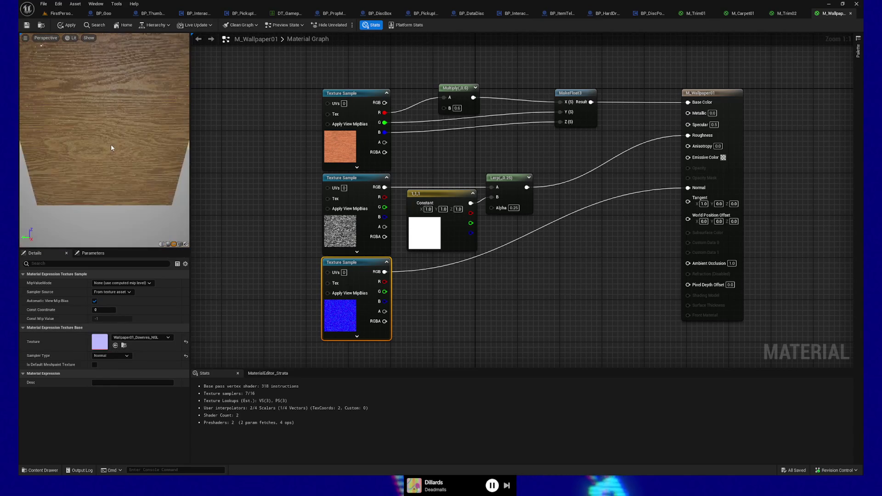
Switch the material preview to a cube and orbit in close on the wood surface.
left_click(180, 244)
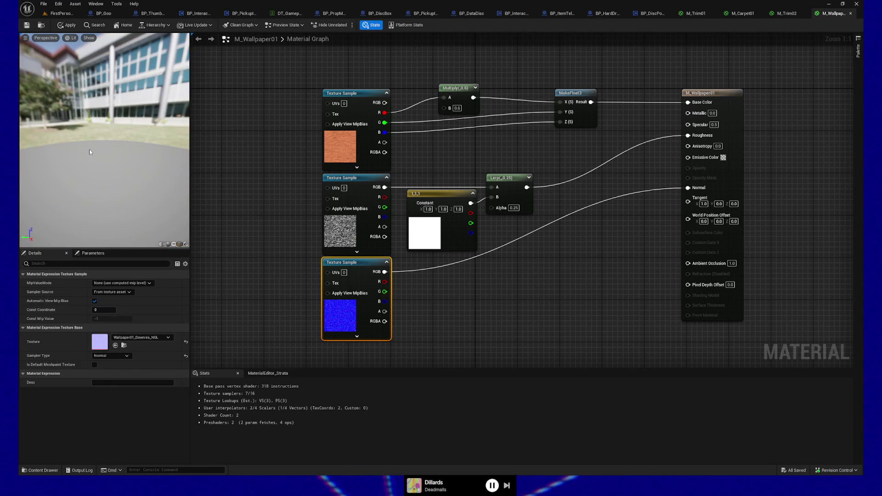
mouse_move(89, 153)
left_mouse_down()
mouse_move(76, 131)
mouse_move(85, 158)
mouse_move(77, 131)
left_mouse_up()
scroll(77, 128, "down", 5)
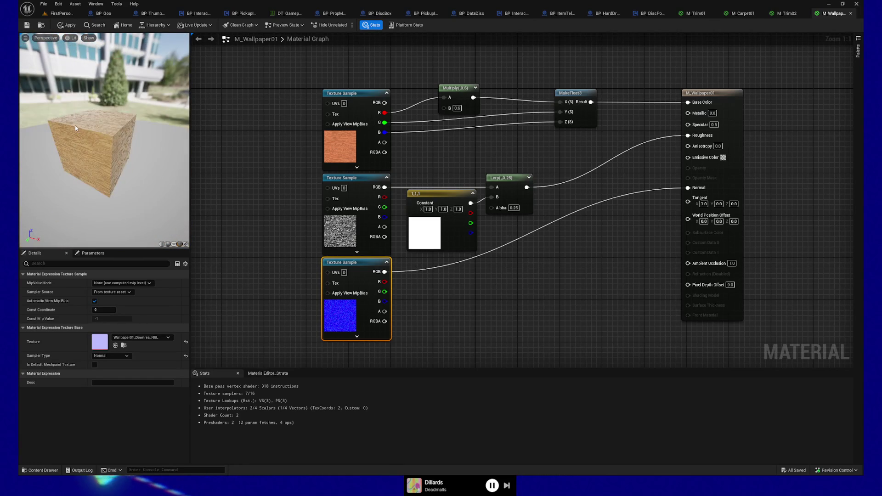
scroll(76, 128, "up", 5)
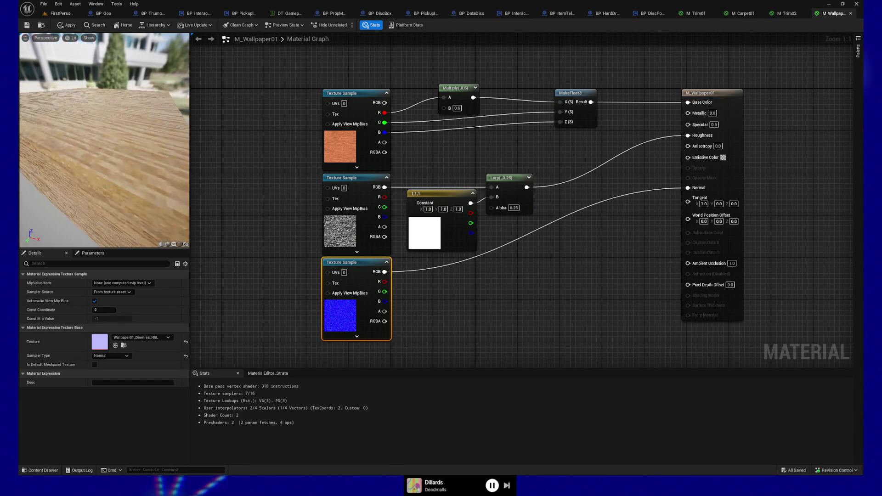
mouse_move(77, 128)
left_mouse_down()
mouse_move(28, 112)
mouse_move(89, 117)
left_mouse_up()
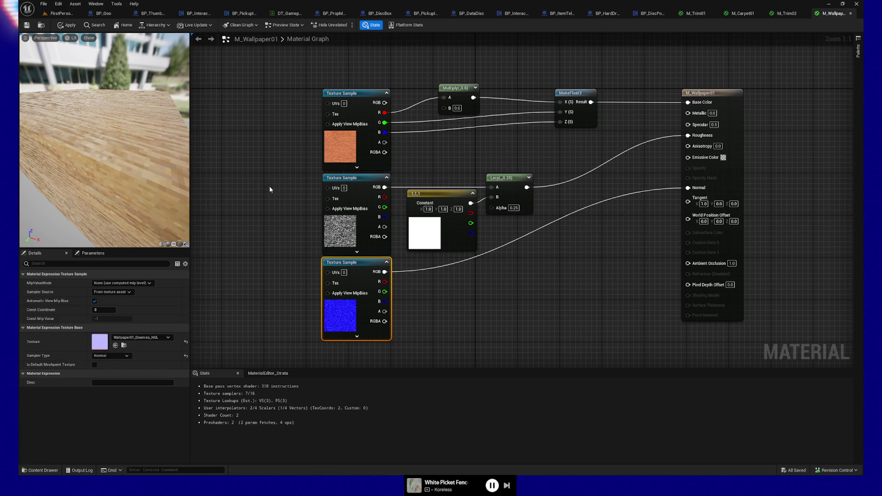
Select the roughness texture sample and pick Wallpaper01_Downres_R in the asset browser.
left_click(350, 180)
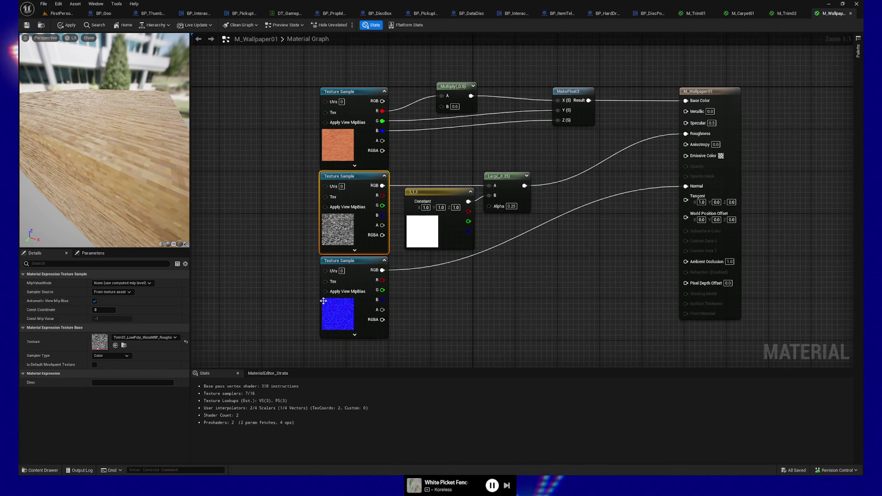
left_click(52, 471)
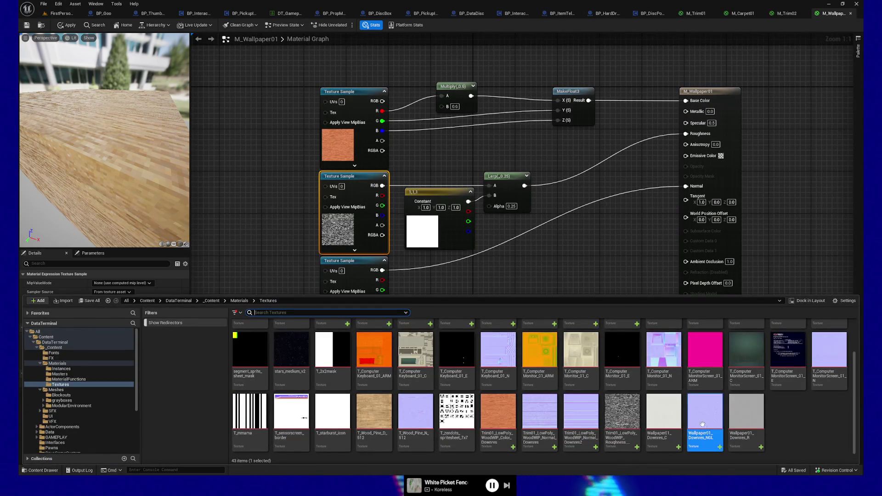
mouse_move(669, 412)
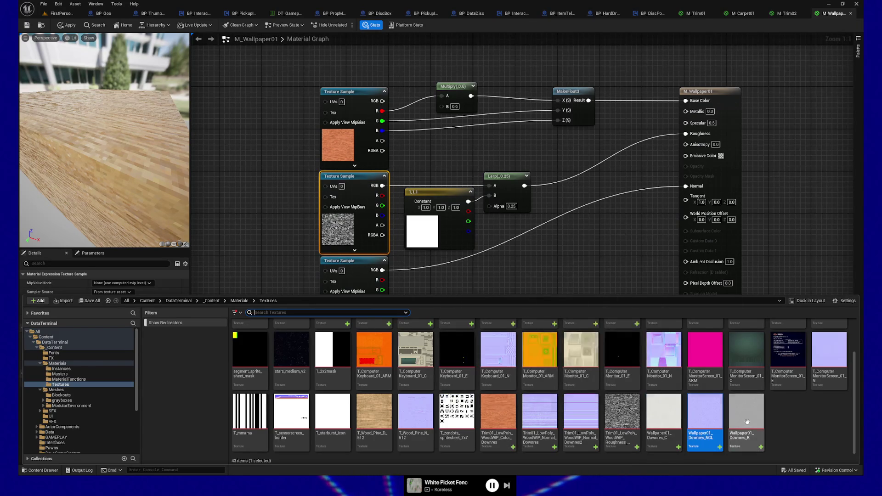
mouse_move(752, 420)
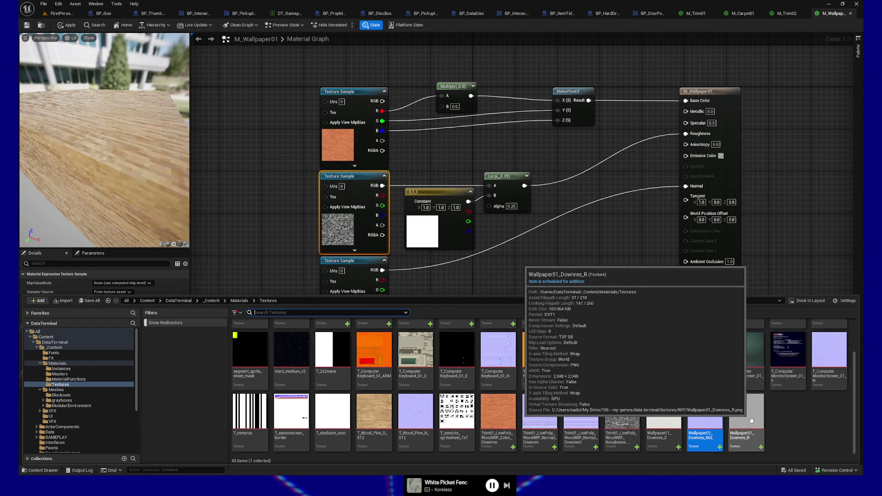
left_click(751, 420)
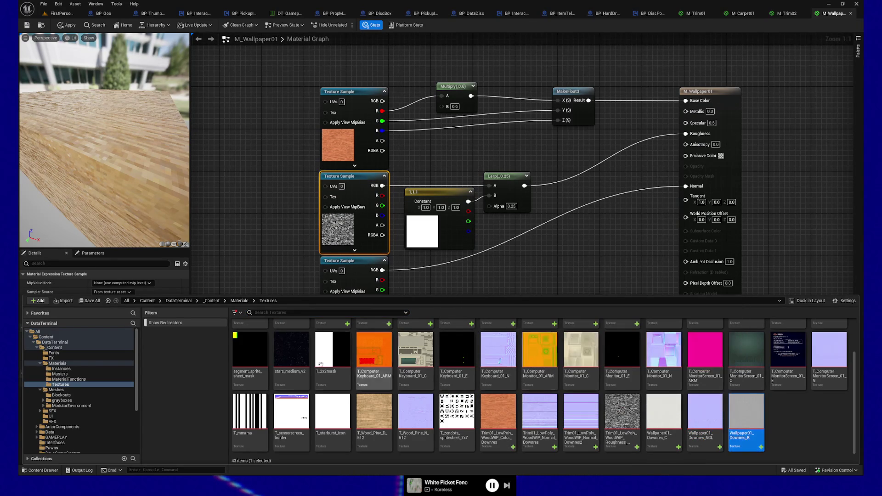
left_click(360, 193)
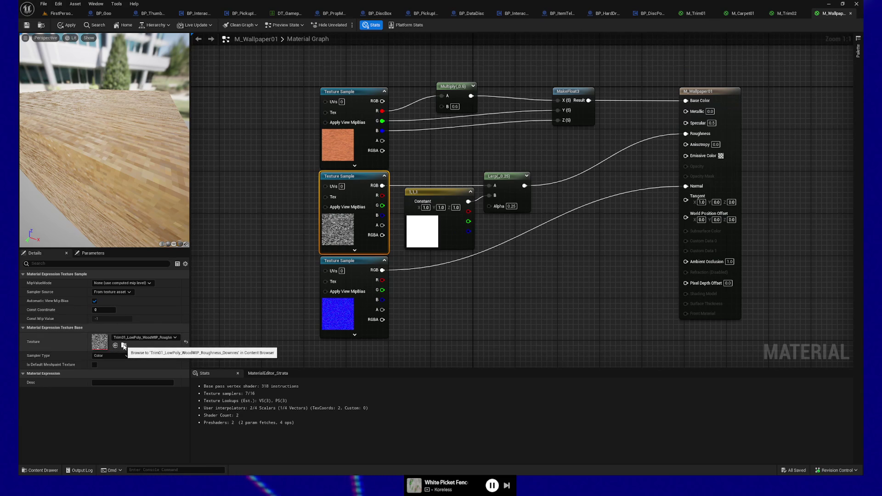
Assign Wallpaper01_Downres_R to the roughness sample's Texture field, then select the colour sample.
left_click(124, 346)
key("Right")
key("Right")
key("Right")
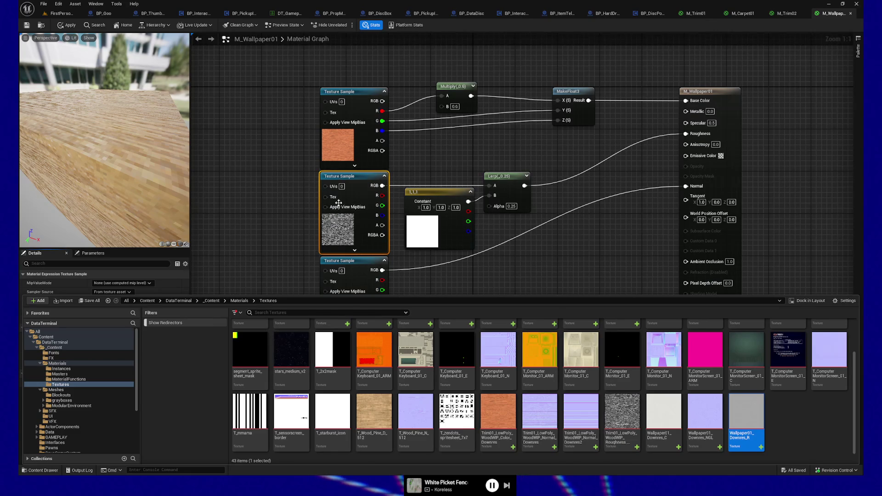
key("ctrl+space")
left_click(115, 346)
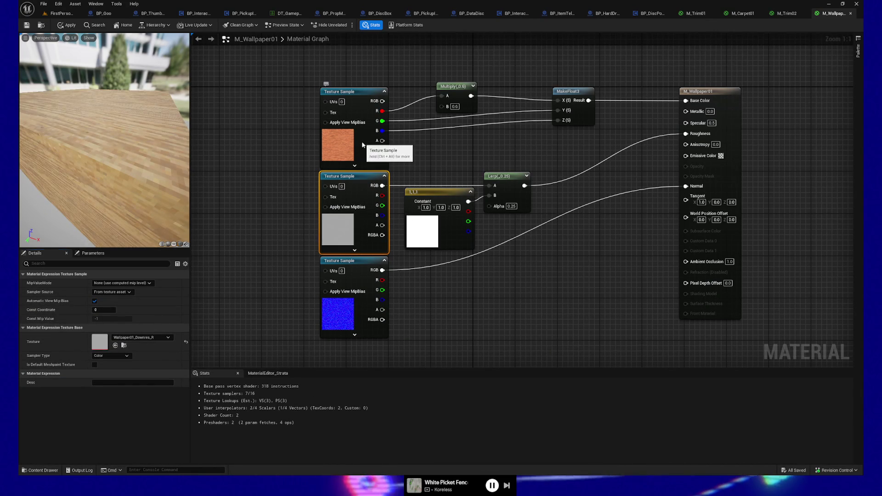
left_click(337, 146)
key("ctrl+space")
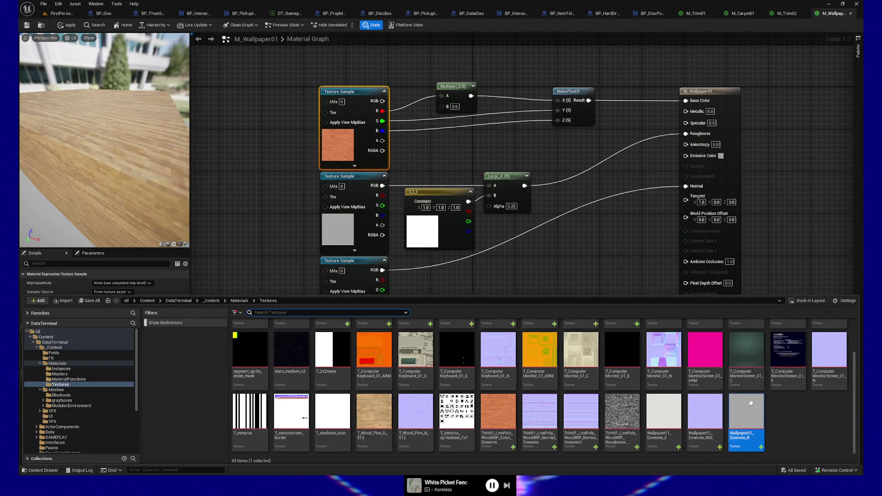
Assign Wallpaper01_Downres_C to the colour sample and orbit the pale wallpaper preview cube.
left_click(664, 413)
left_click(354, 114)
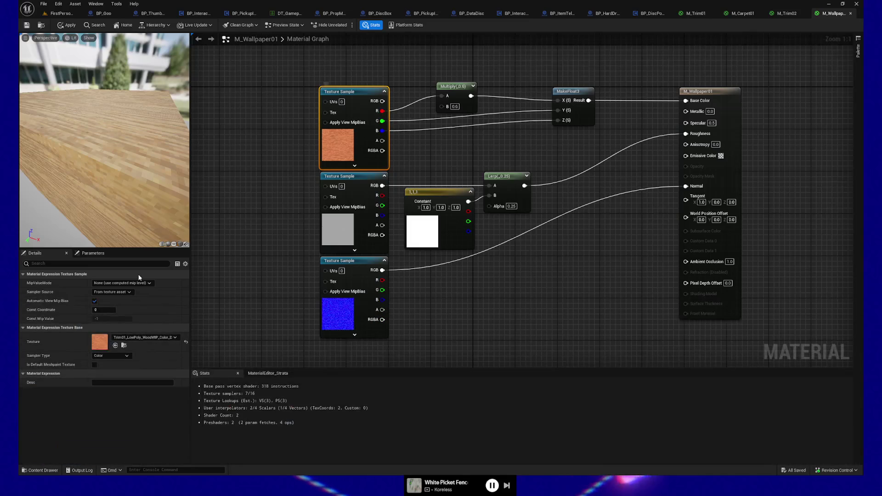
left_click(115, 346)
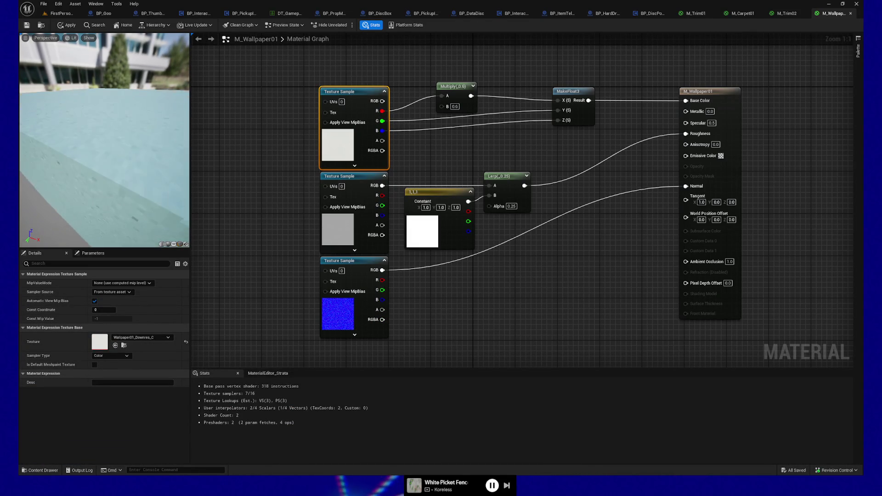
left_click_drag(105, 151, 124, 164)
left_click_drag(134, 129, 134, 127)
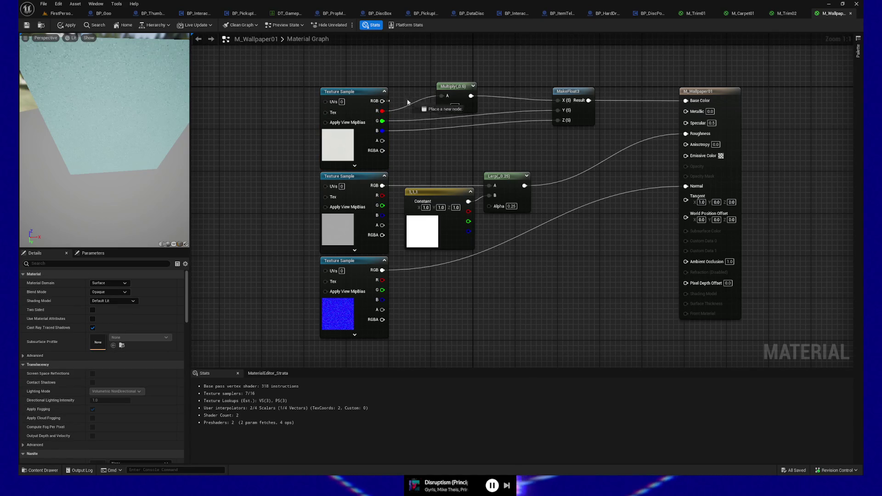
left_click_drag(382, 101, 686, 100)
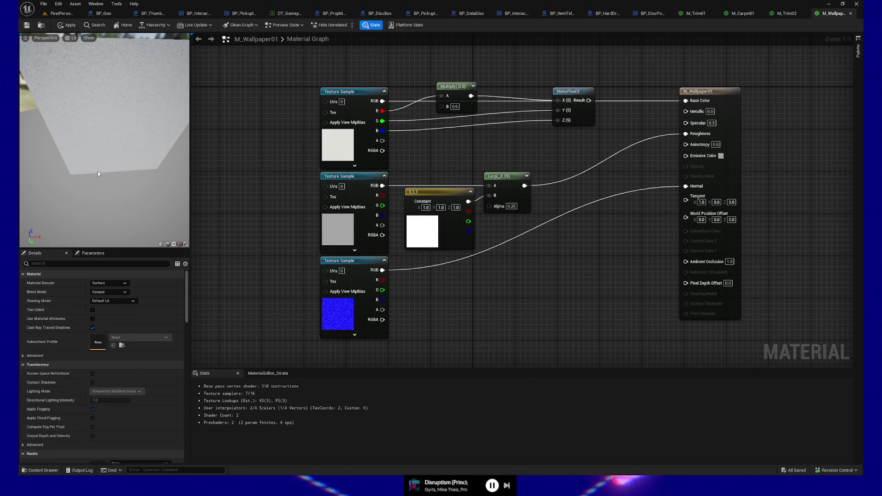
mouse_move(98, 174)
left_mouse_down()
mouse_move(89, 144)
mouse_move(96, 163)
left_mouse_up()
left_click_drag(435, 70, 581, 133)
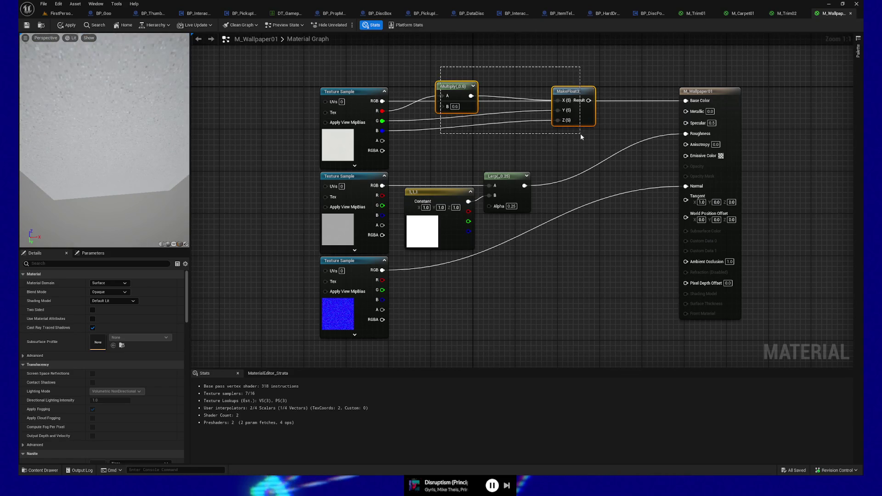
right_click(594, 93)
Delete the MakeFloat3 and Multiply nodes and wire the second texture's RGB straight to Roughness.
left_click(568, 76)
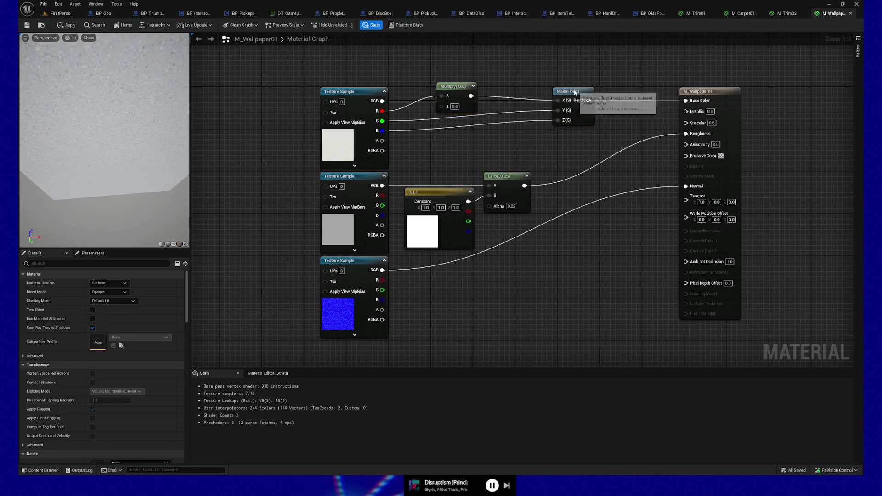
left_click(566, 92)
key("Delete")
left_click(455, 86)
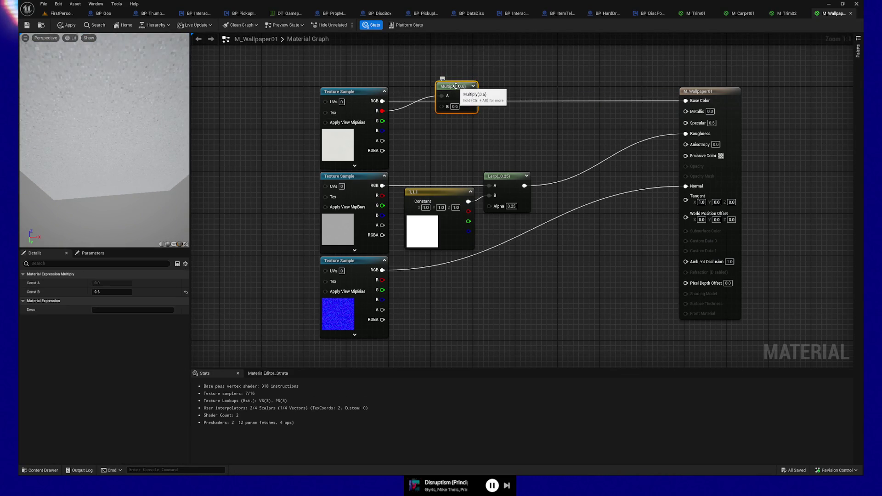
key("Delete")
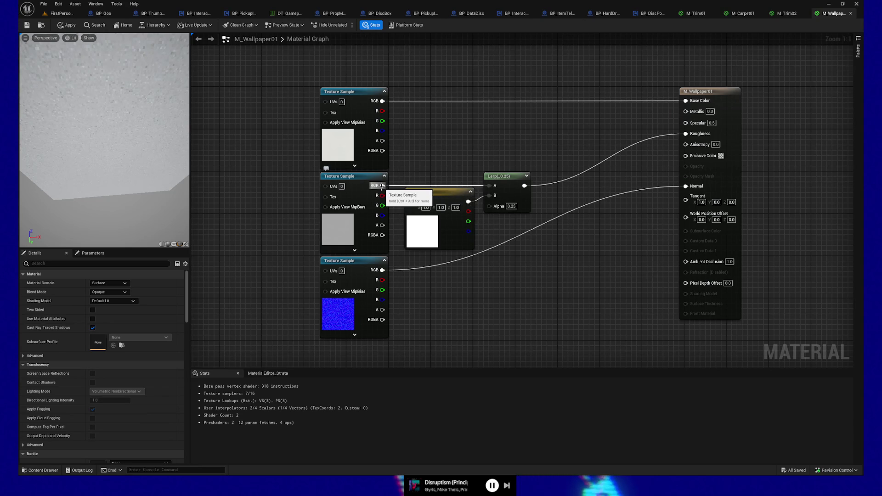
left_click_drag(381, 186, 685, 134)
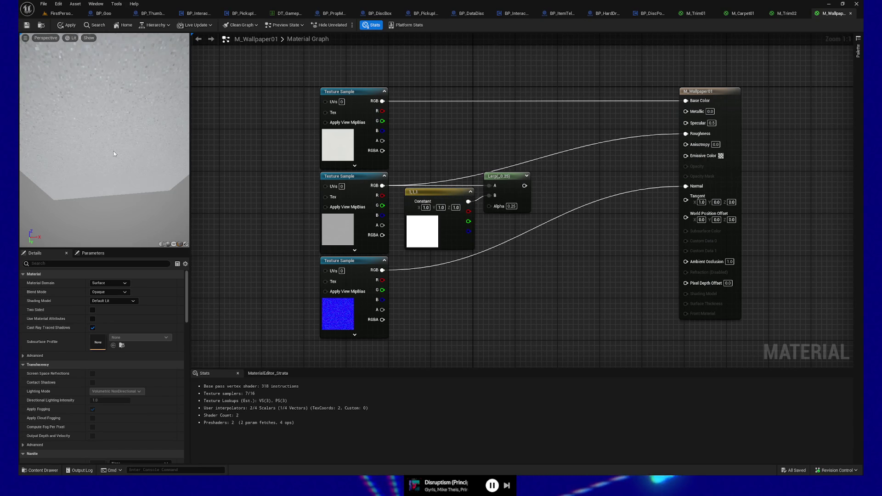
mouse_move(114, 154)
left_mouse_down()
mouse_move(115, 184)
mouse_move(122, 154)
left_mouse_up()
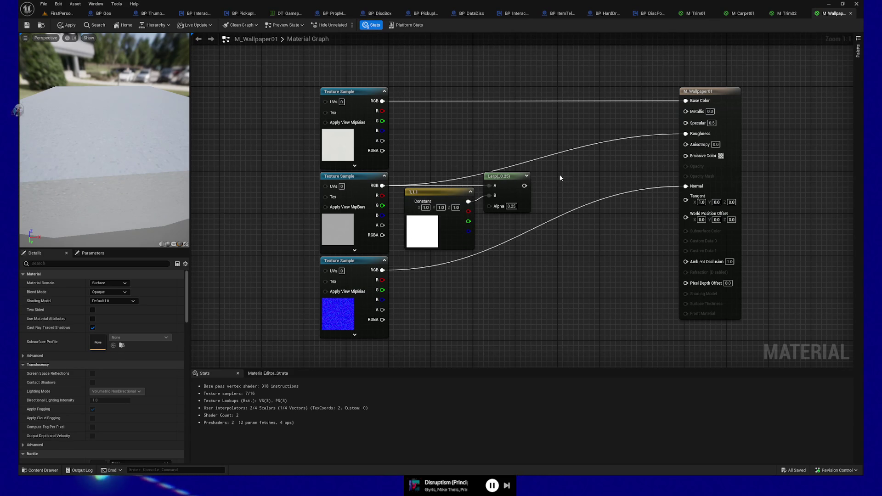
Undo the direct Roughness link and try Lerp Alpha values of 5, 1 and 0.
key("ctrl+z")
type("5")
key("Return")
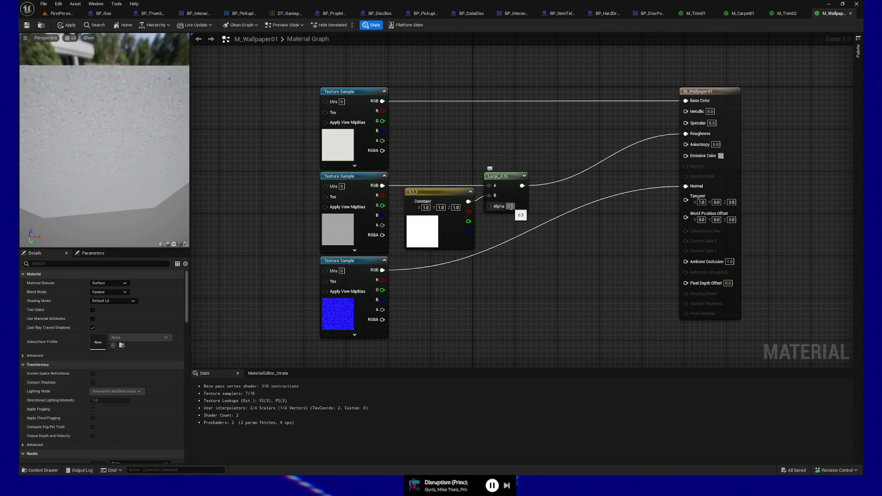
type("1")
key("Return")
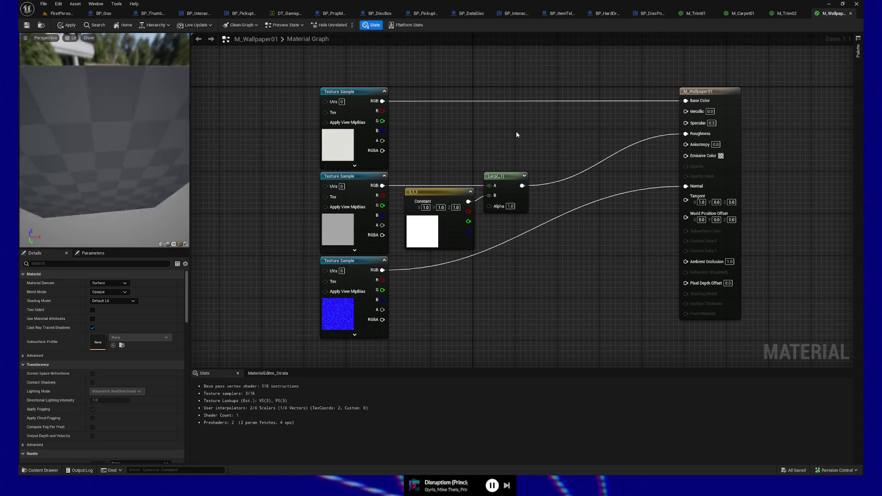
left_click_drag(90, 129, 92, 145)
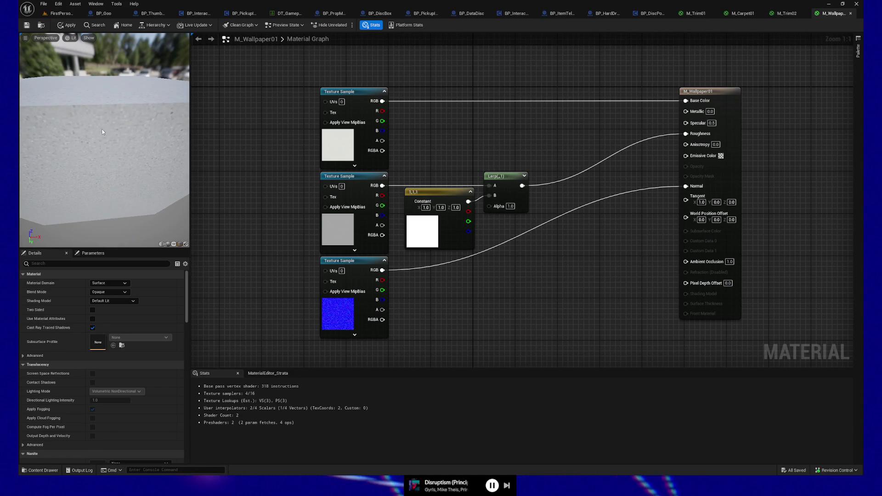
left_click(511, 206)
type("0")
key("Return")
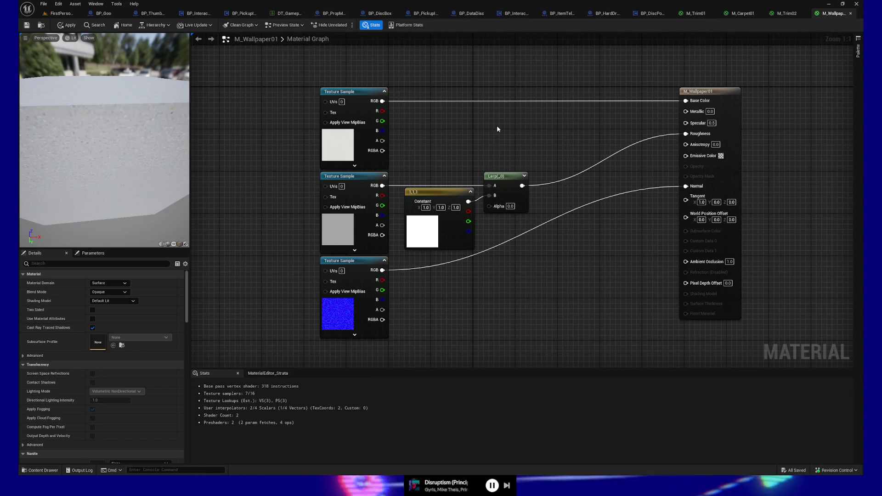
left_click_drag(163, 140, 164, 139)
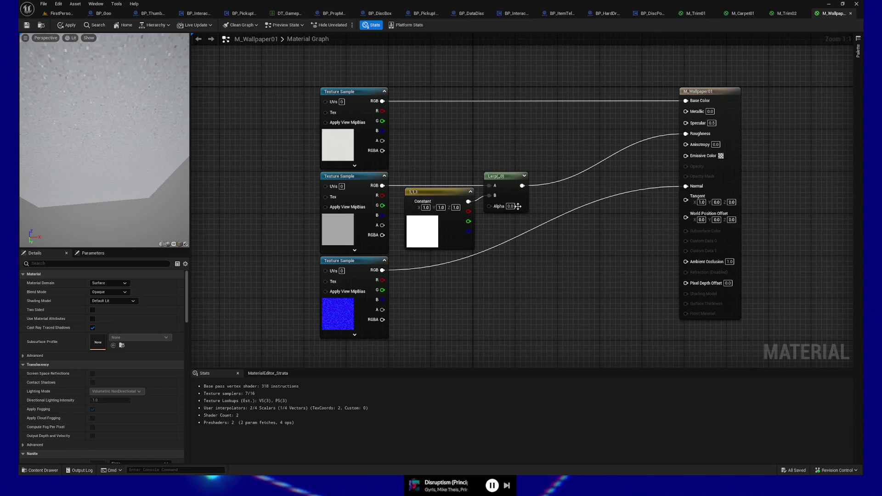
left_click_drag(518, 206, 522, 206)
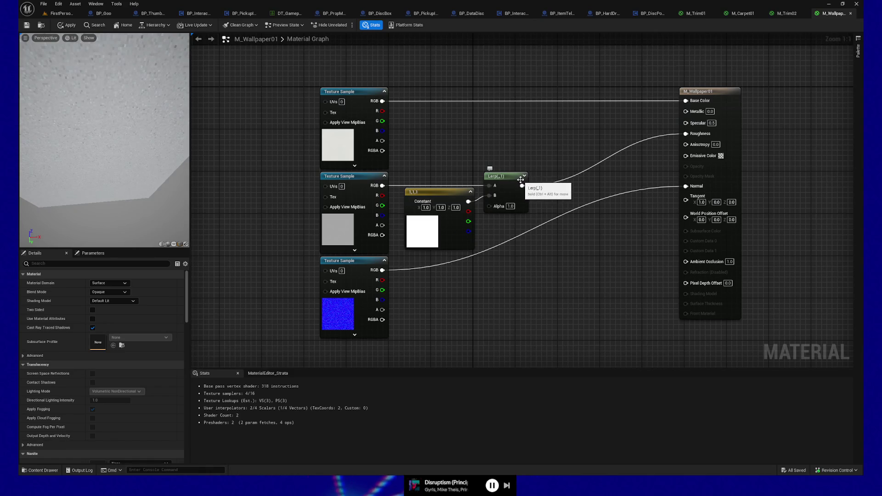
Rewire the Lerp with the grey texture in A, white Constant in B, and Alpha 0.
left_click(491, 186, "alt")
left_click_drag(469, 202, 490, 197)
left_click_drag(382, 185, 489, 186)
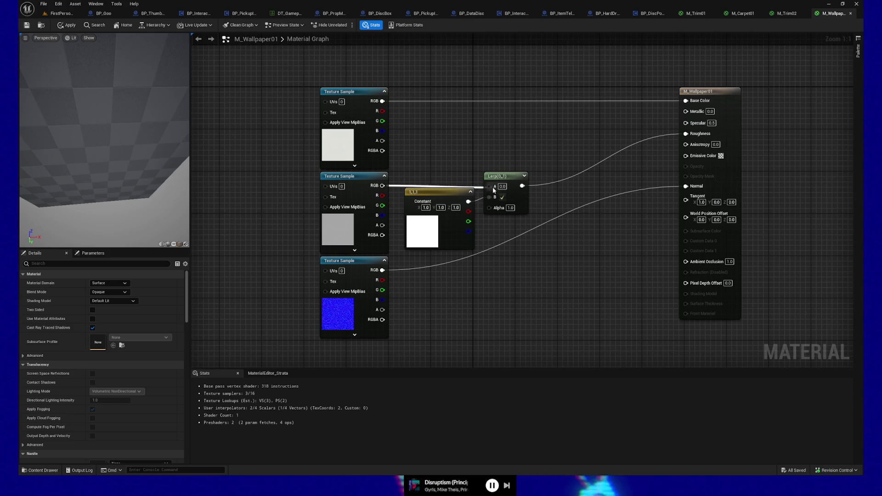
left_click(510, 207)
type("0")
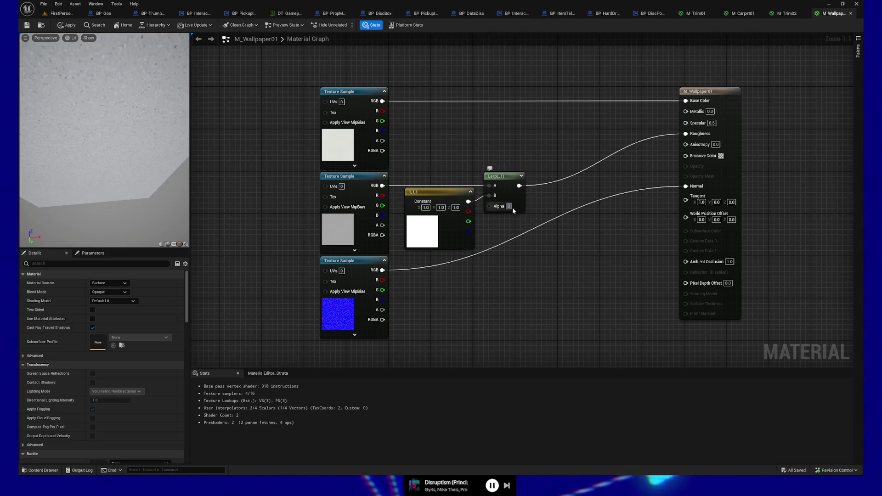
key("Return")
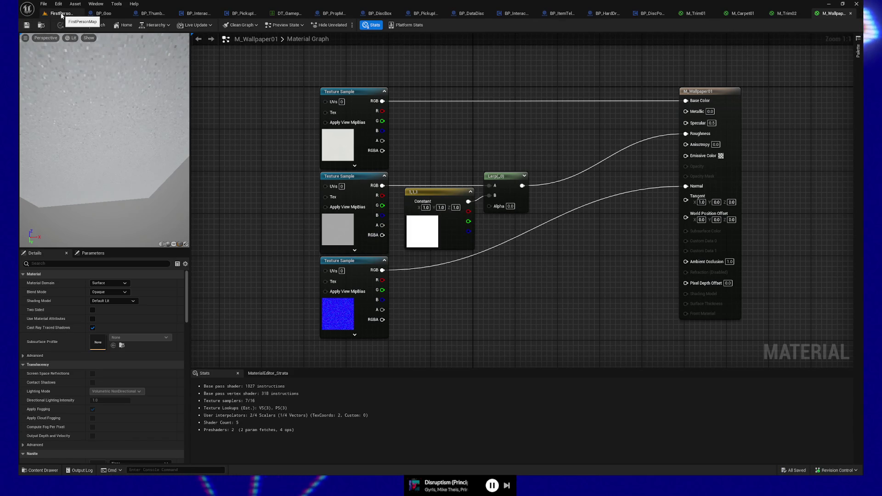
Assign M_Wallpaper01 to walls SM_Wall2x3_42, _41 and _40 one at a time.
left_click(61, 14)
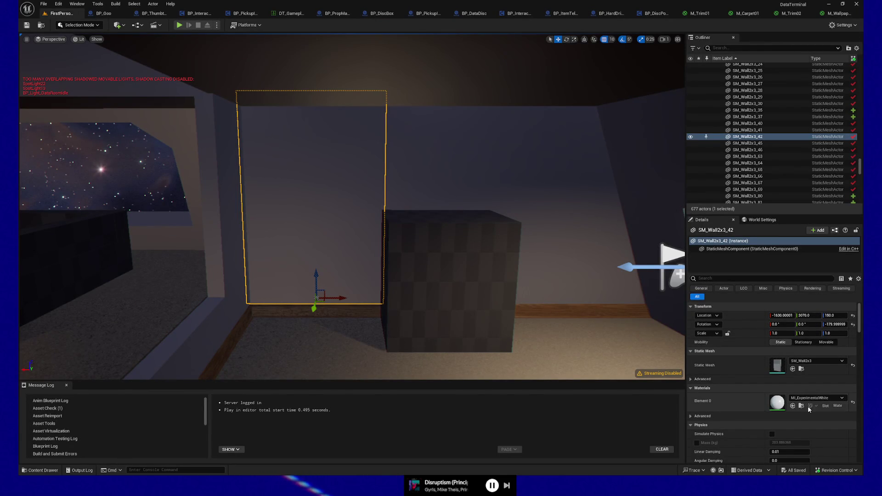
left_click(833, 13)
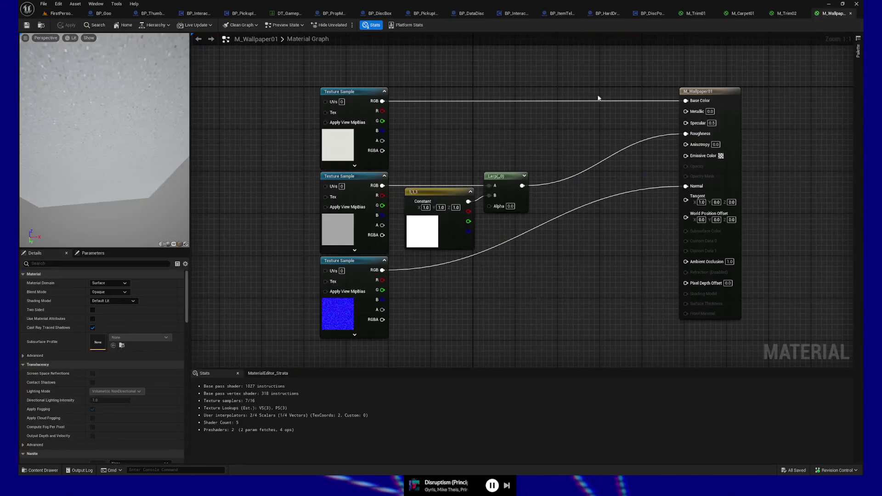
left_click(49, 23)
left_click(59, 13)
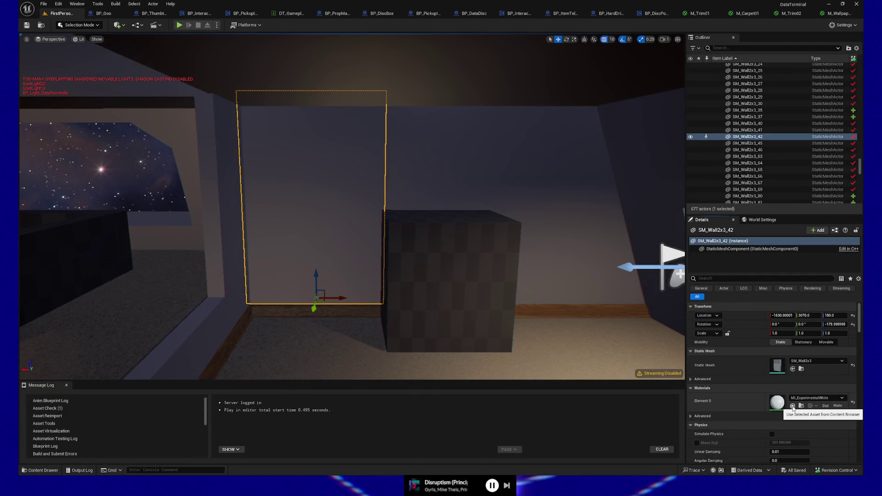
left_click(793, 407)
left_click(432, 197)
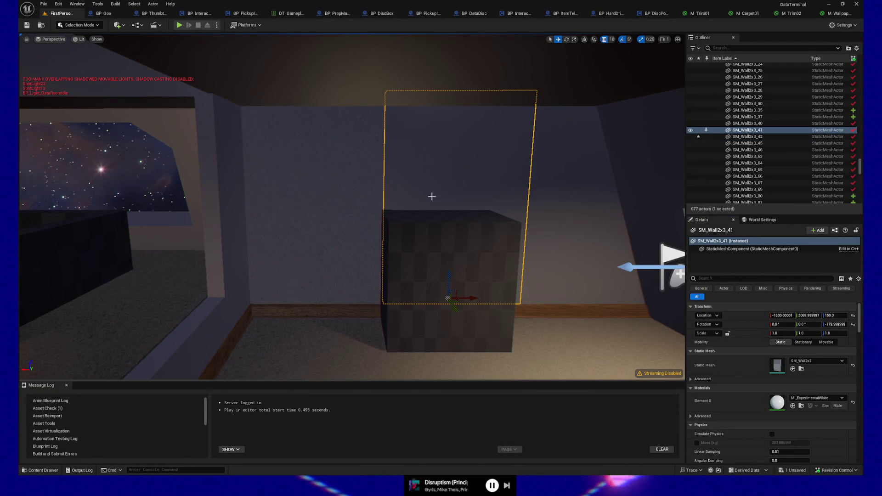
left_click(795, 408)
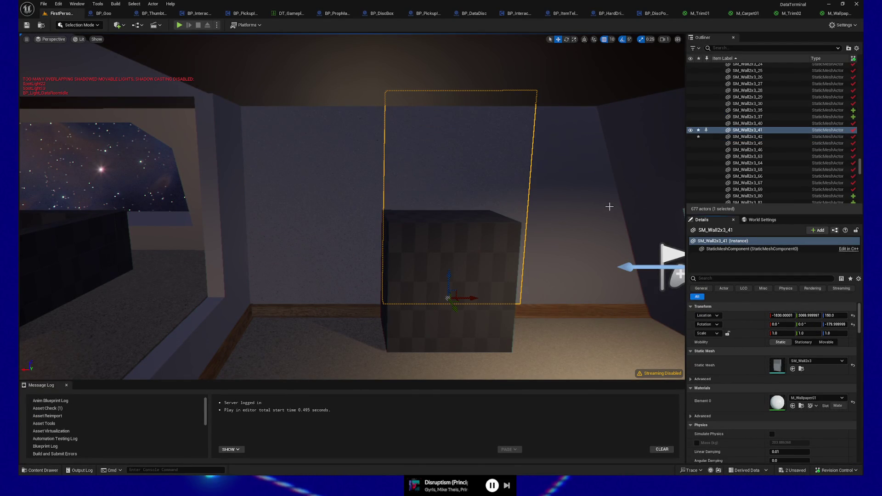
left_click(609, 249)
left_click(793, 406)
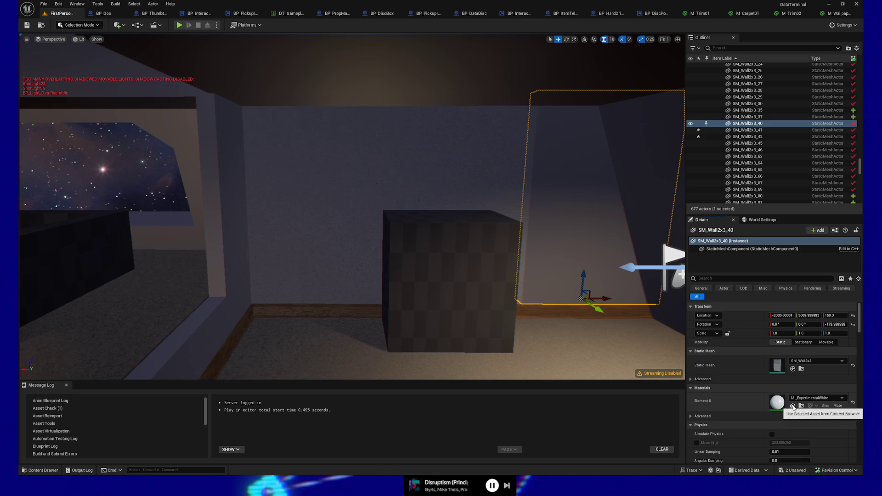
Select four more walls, including SM_Wall2x3_82 and _37, and apply M_Wallpaper01 to them.
mouse_move(625, 325)
left_mouse_down()
mouse_move(657, 325)
mouse_move(528, 317)
left_mouse_up()
left_click(504, 287)
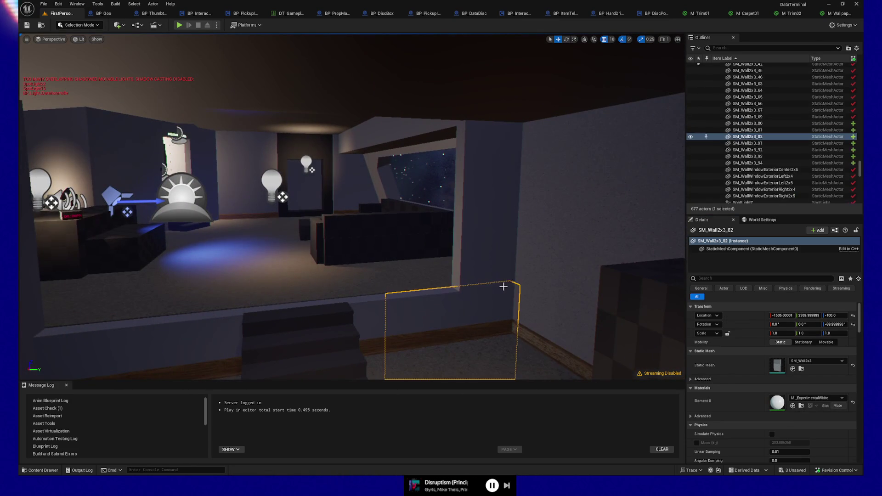
left_click(480, 258, "ctrl")
left_click(369, 321, "ctrl")
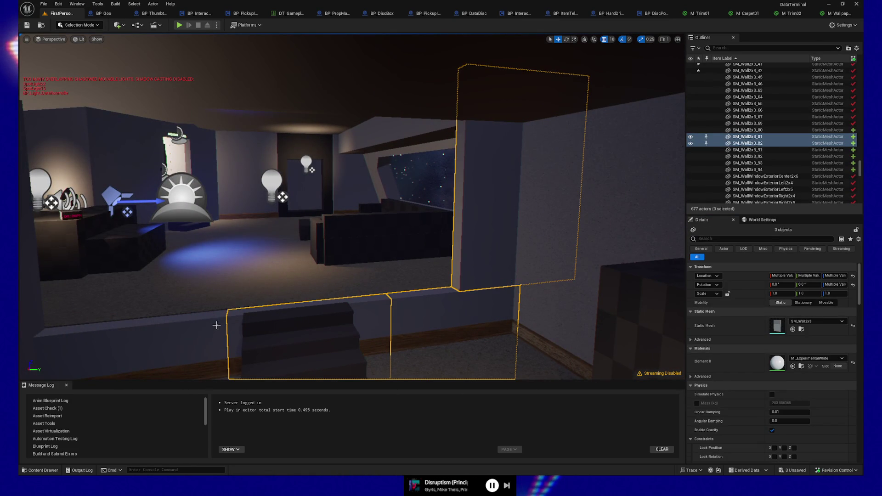
left_click(173, 331, "ctrl")
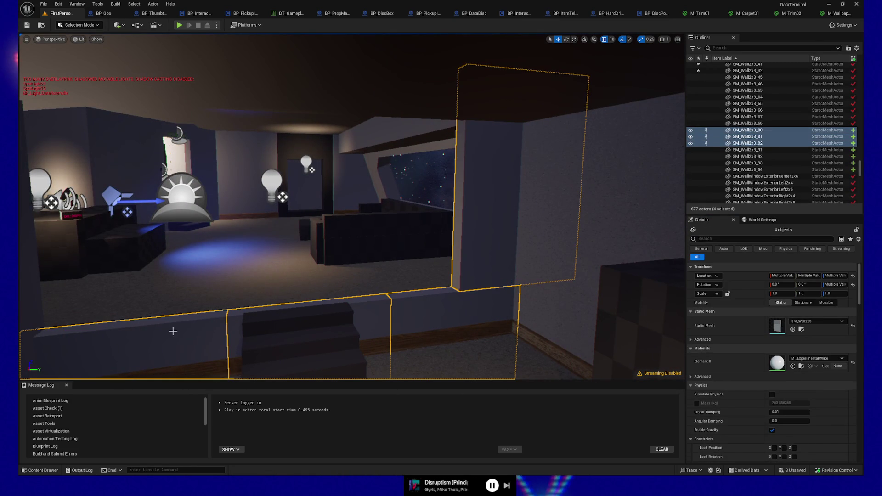
left_click(793, 366)
left_click_drag(533, 306, 422, 290)
Multi-select wall panels around the room, including SM_Wall2x3_26 and the tall SM_Wall2x3_35.
left_click(372, 270)
left_click(159, 257, "ctrl")
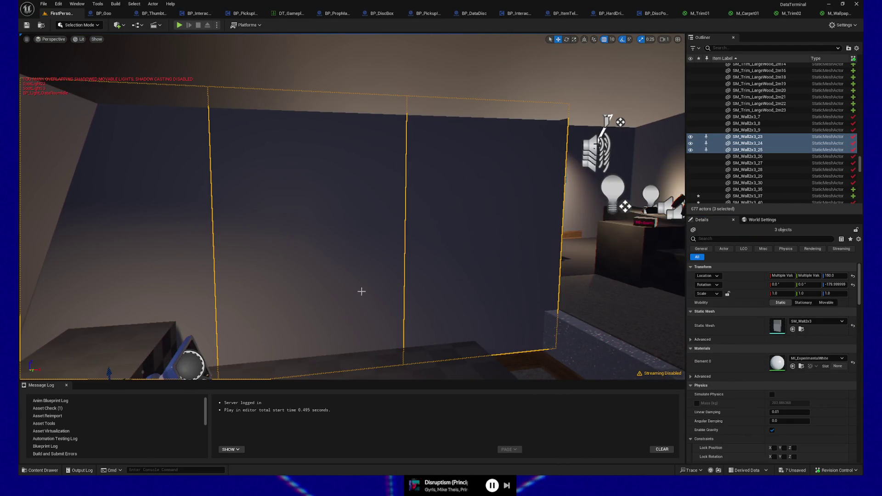
left_click_drag(361, 292, 405, 303)
mouse_move(342, 242)
left_mouse_down()
mouse_move(298, 237)
mouse_move(343, 242)
left_mouse_up()
left_click(337, 227, "ctrl")
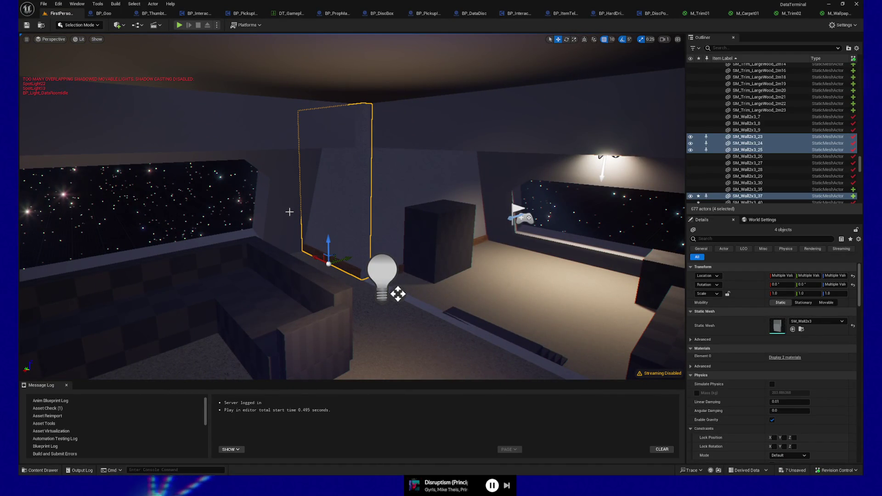
left_click_drag(295, 169, 276, 187)
left_click(274, 187, "ctrl")
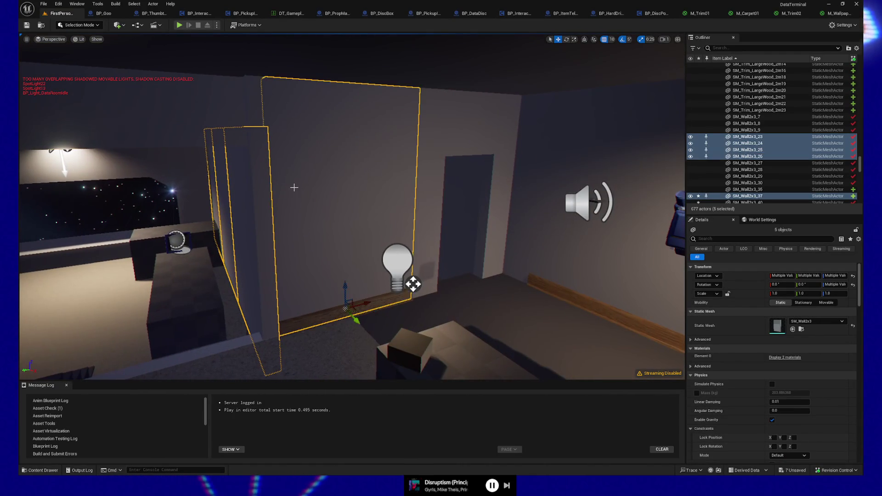
left_click_drag(410, 185, 293, 114)
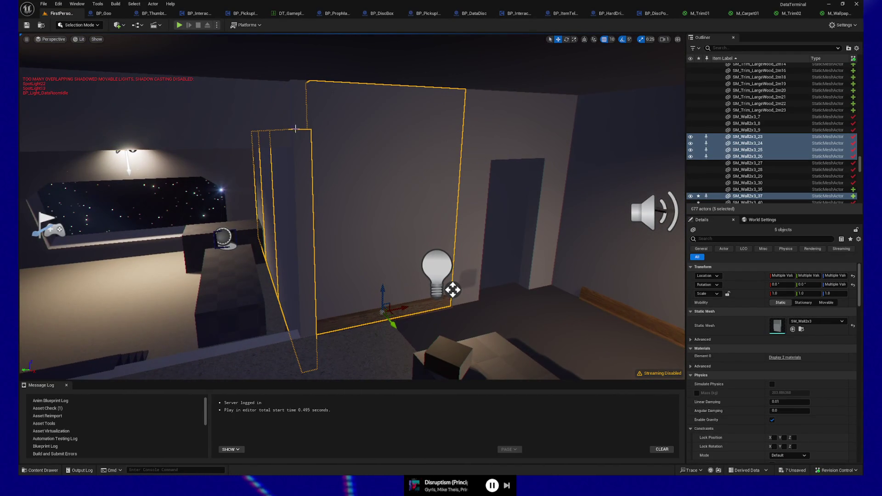
left_click(293, 114, "ctrl")
Add three ceiling panels and an upper wall, then replace the white Element 0 material with M_Wallpaper01.
left_click(243, 126, "ctrl")
left_click_drag(242, 127, 277, 138)
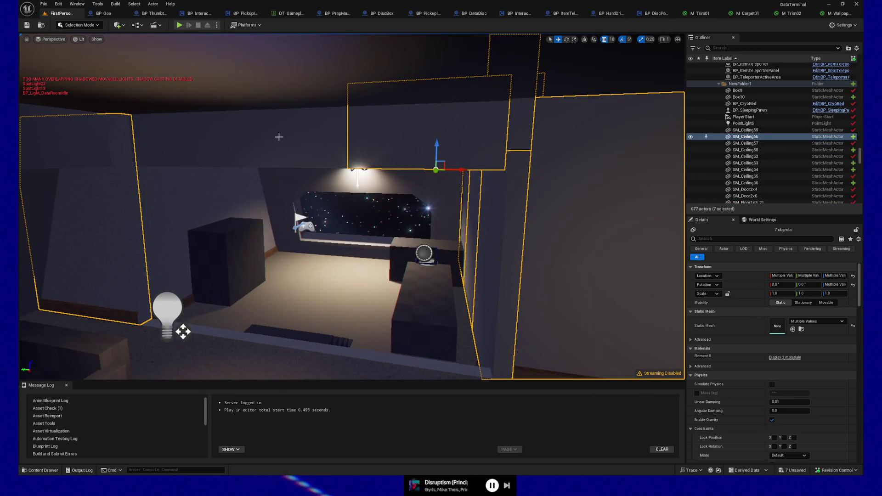
left_click(277, 138, "ctrl")
left_click(183, 134, "ctrl")
left_click_drag(347, 177, 408, 146)
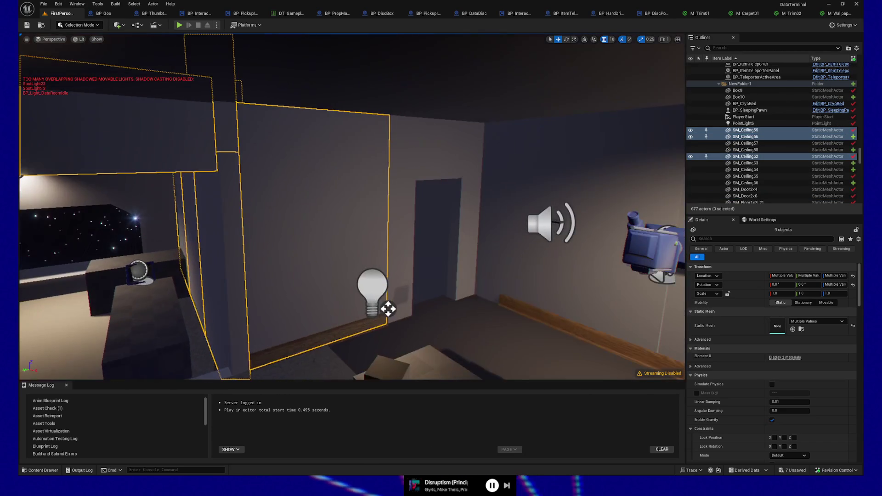
left_click(408, 146, "ctrl")
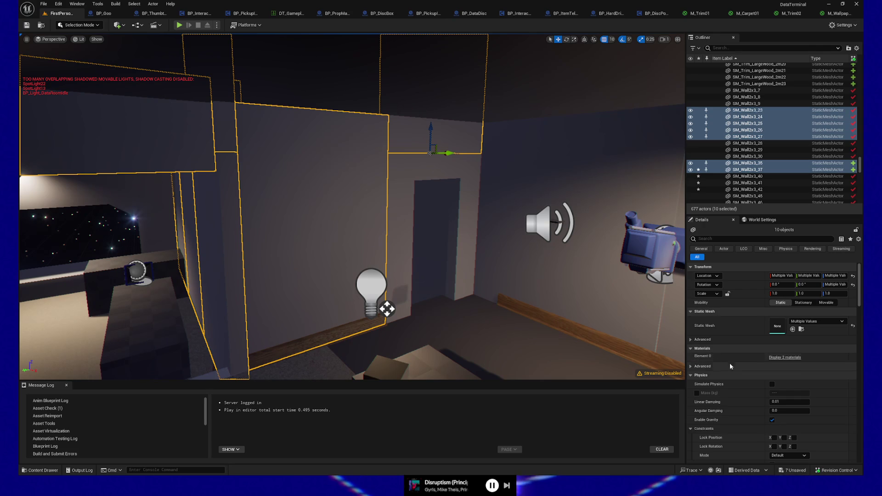
left_click(779, 358)
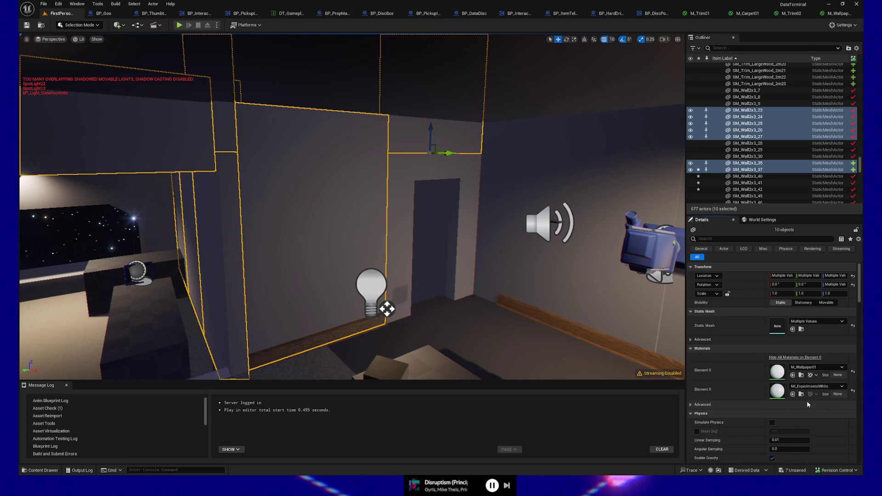
left_click(793, 394)
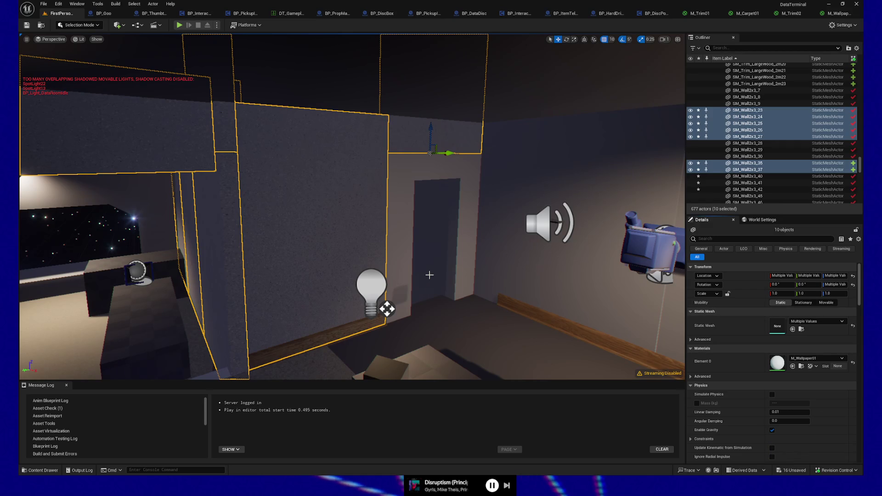
Select more walls, including SM_Wall1x10 and SM_Wall1x11, and assign them M_Wallpaper01.
mouse_move(414, 231)
left_mouse_down()
mouse_move(413, 257)
mouse_move(413, 184)
mouse_move(405, 198)
mouse_move(506, 189)
mouse_move(391, 230)
left_mouse_up()
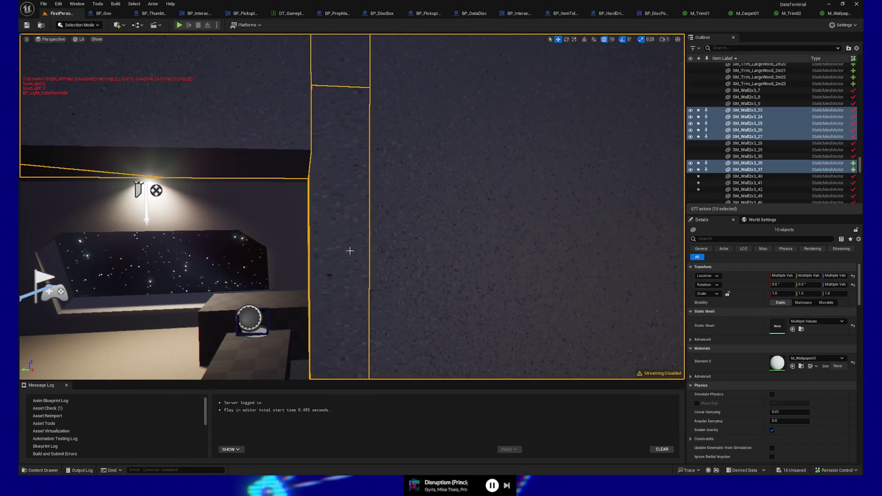
mouse_move(342, 238)
left_mouse_down()
mouse_move(353, 216)
mouse_move(344, 241)
left_mouse_up()
mouse_move(396, 286)
left_mouse_down()
mouse_move(354, 239)
mouse_move(404, 227)
left_mouse_up()
left_click(400, 193)
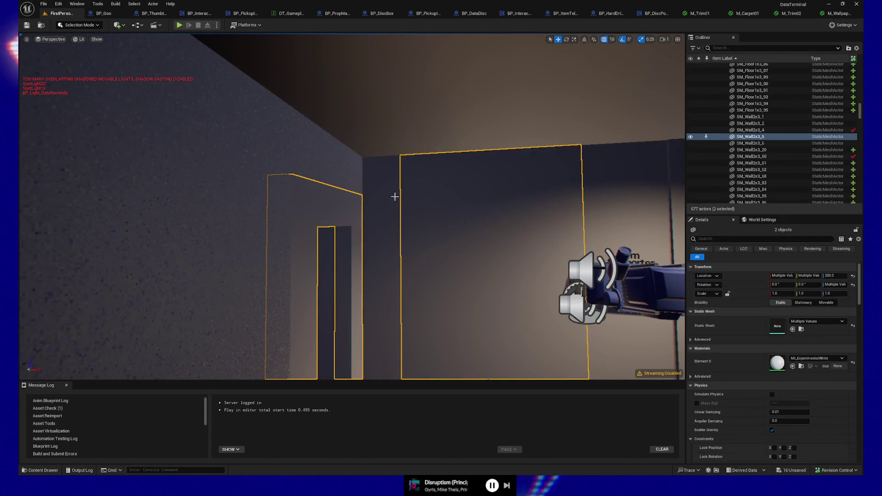
left_click(437, 262, "ctrl")
left_click_drag(437, 262, 401, 235)
left_click(355, 197, "ctrl")
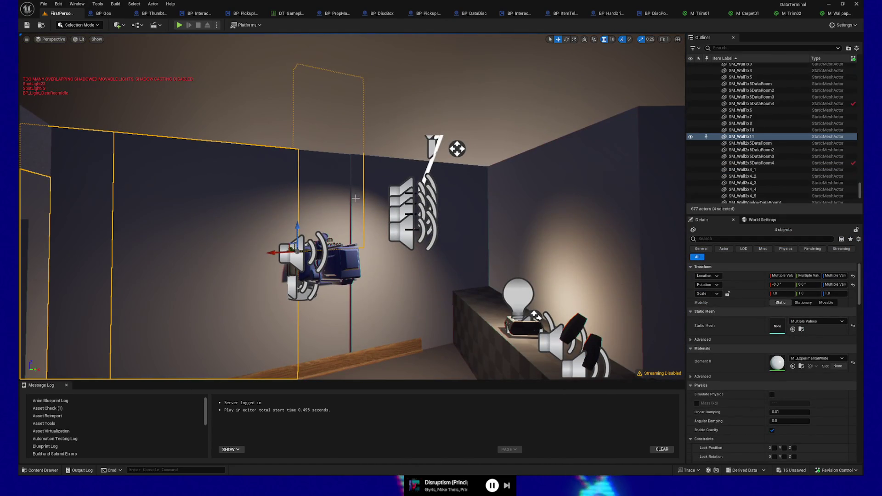
left_click(385, 193, "ctrl")
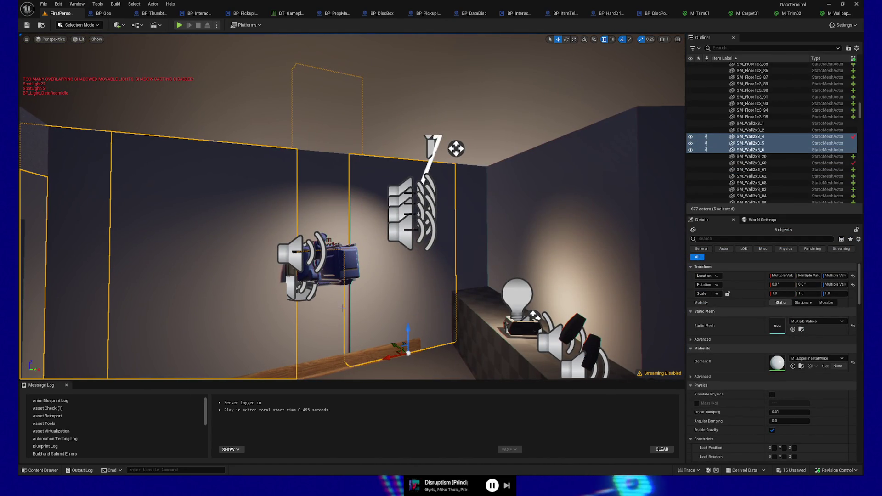
left_click(466, 250, "ctrl")
left_click_drag(466, 250, 436, 244)
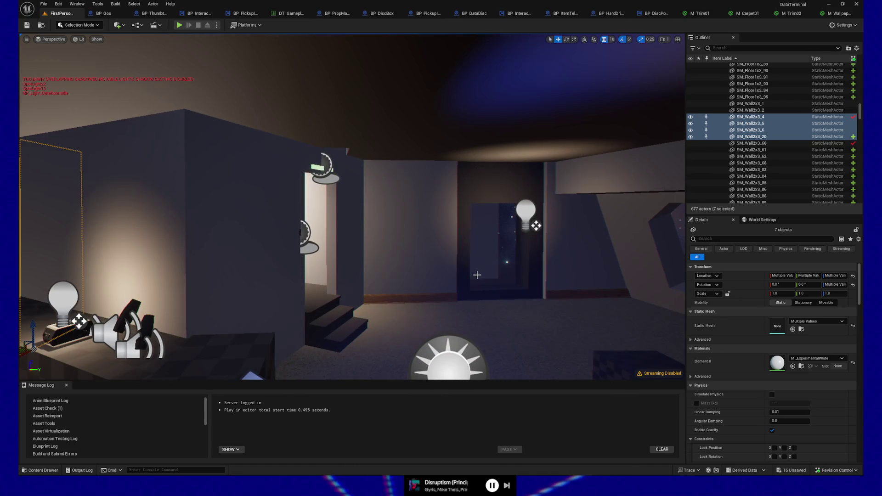
left_click(436, 244, "ctrl")
left_click(564, 261, "ctrl")
left_click_drag(564, 260, 487, 250)
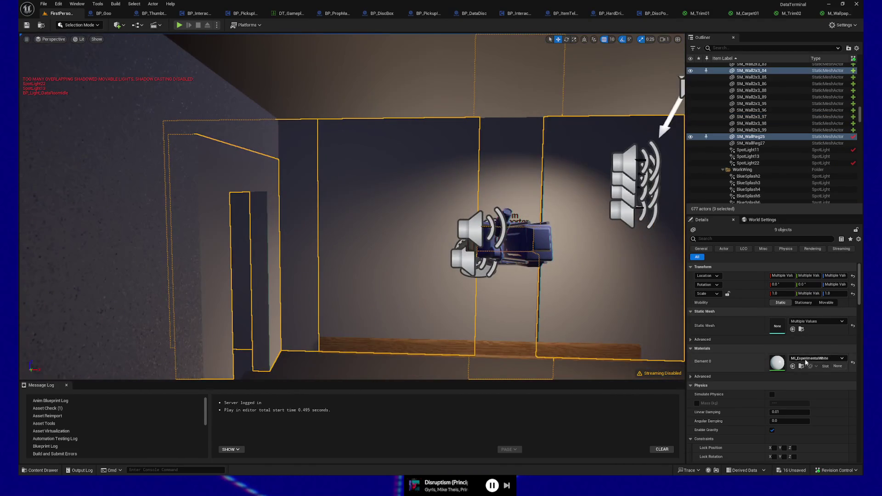
left_click(794, 368)
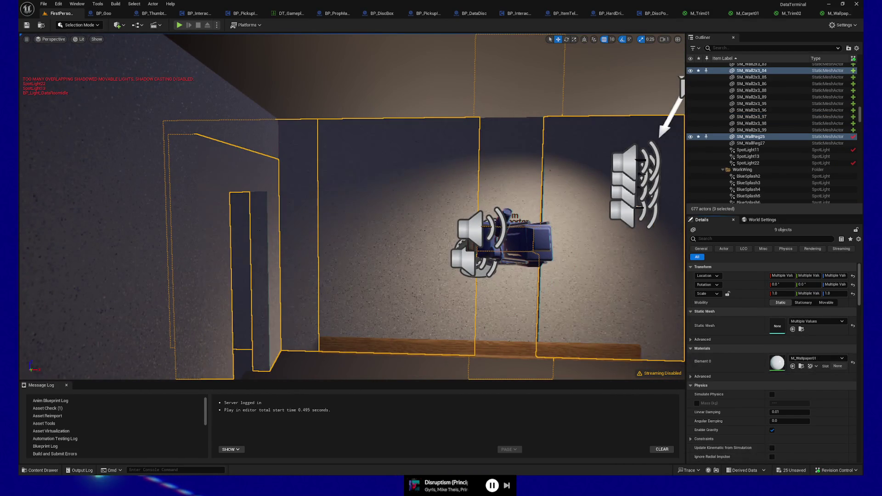
Start a Play From Here game preview from a spot on the room floor.
left_click_drag(436, 343, 425, 341)
left_click_drag(322, 345, 377, 335)
right_click(434, 134)
left_click(463, 345)
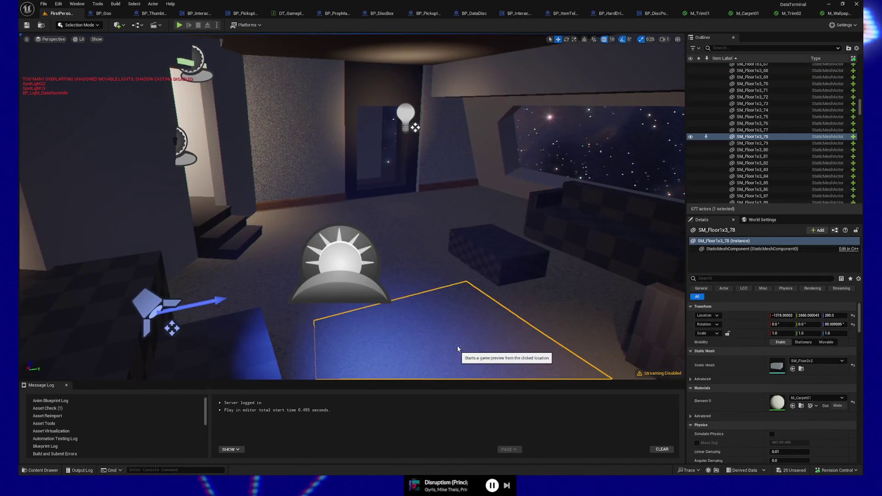
Walk around the running game inspecting the wallpapered walls, then pause and quit the preview.
left_click(361, 251)
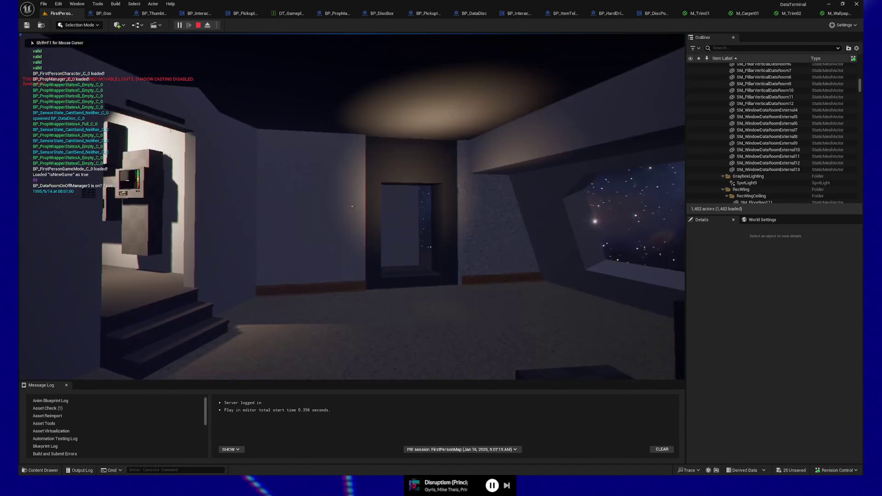
key("w")
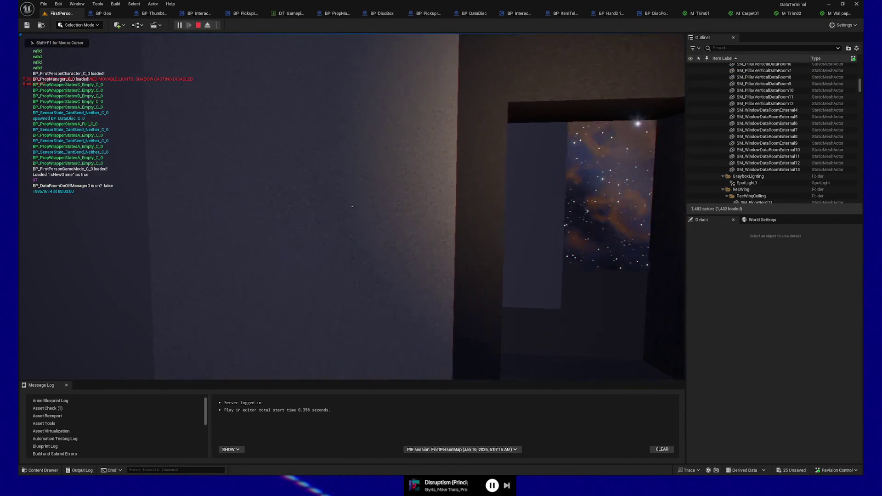
key("s")
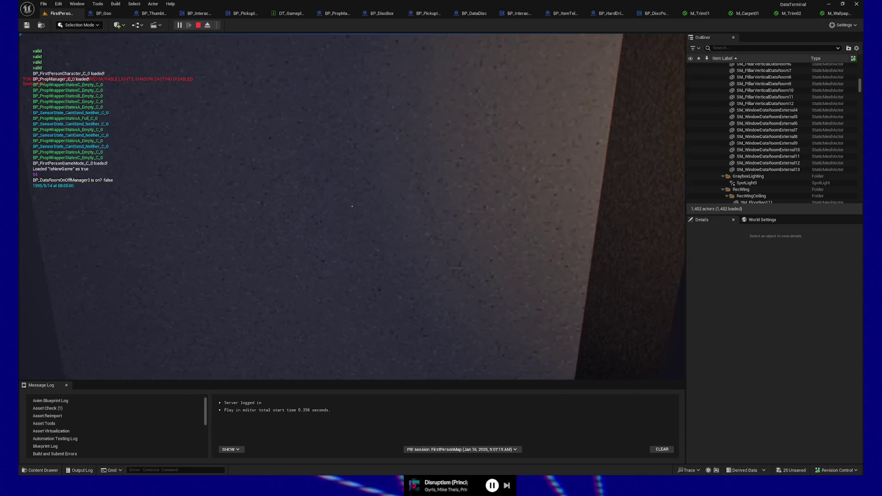
key("w")
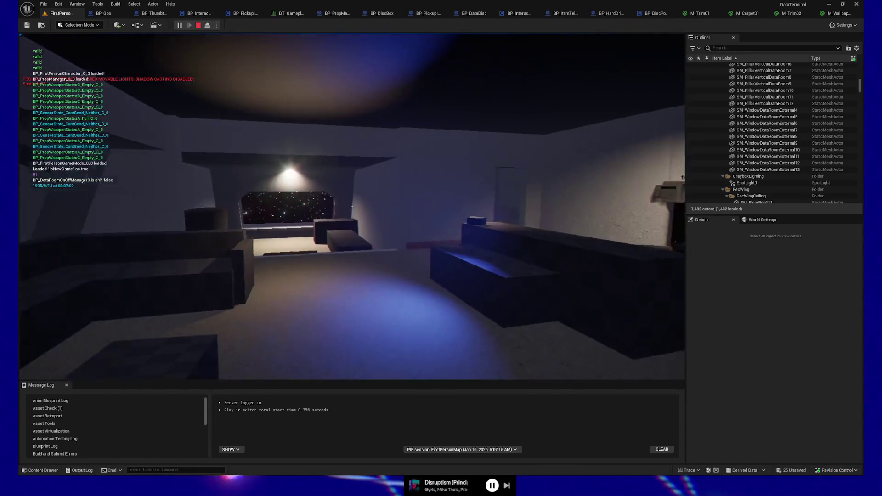
key("w")
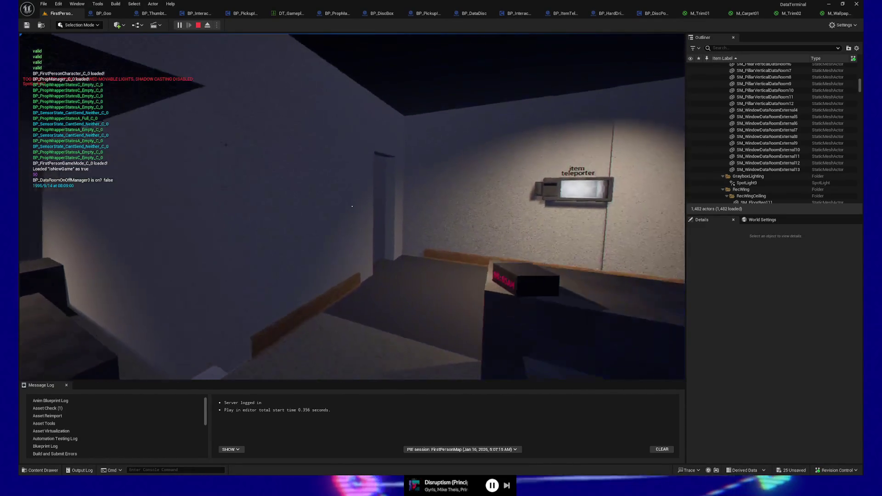
key("w")
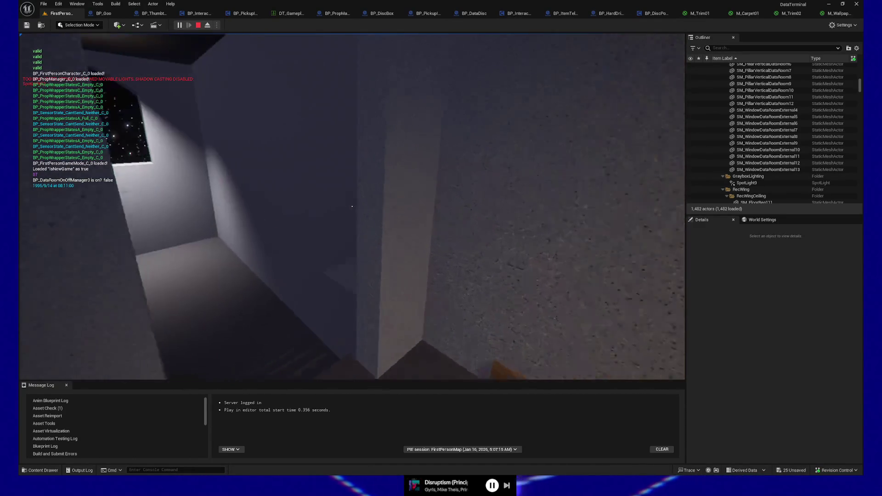
key("w")
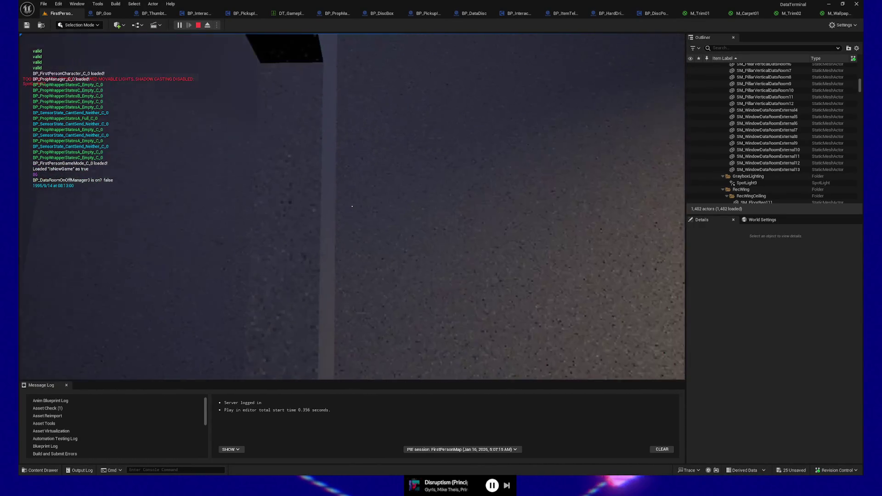
key("w")
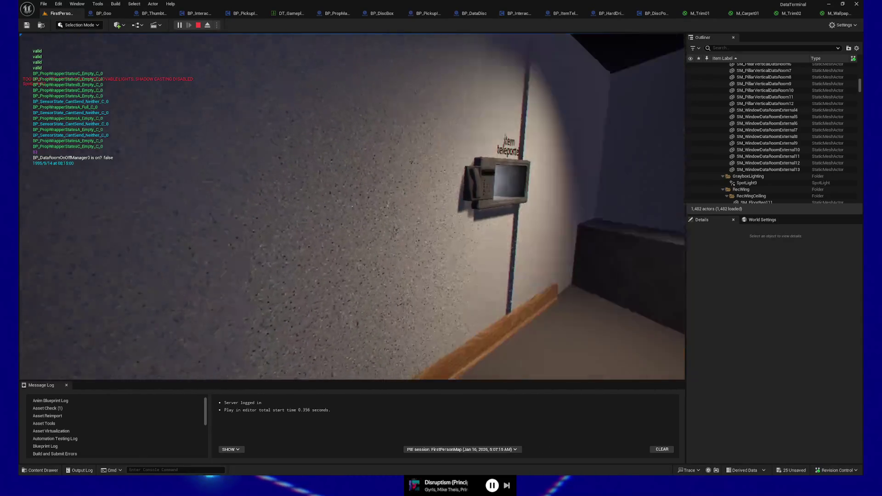
key("s")
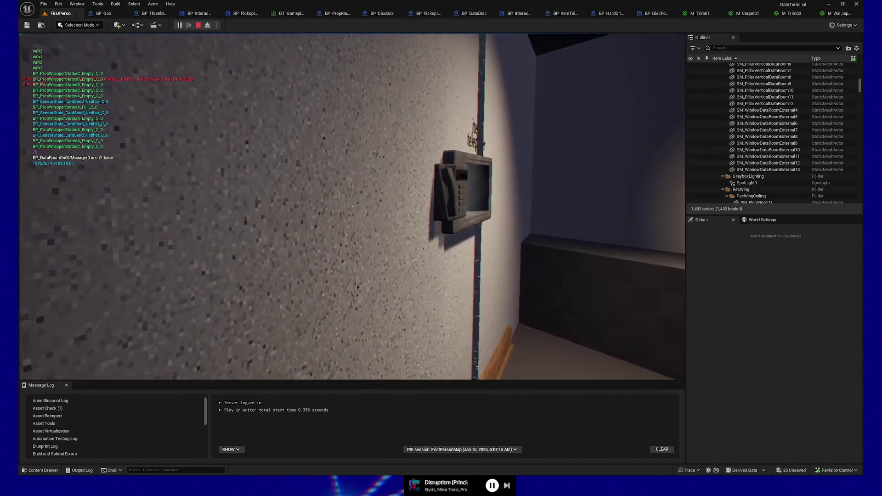
key("Escape")
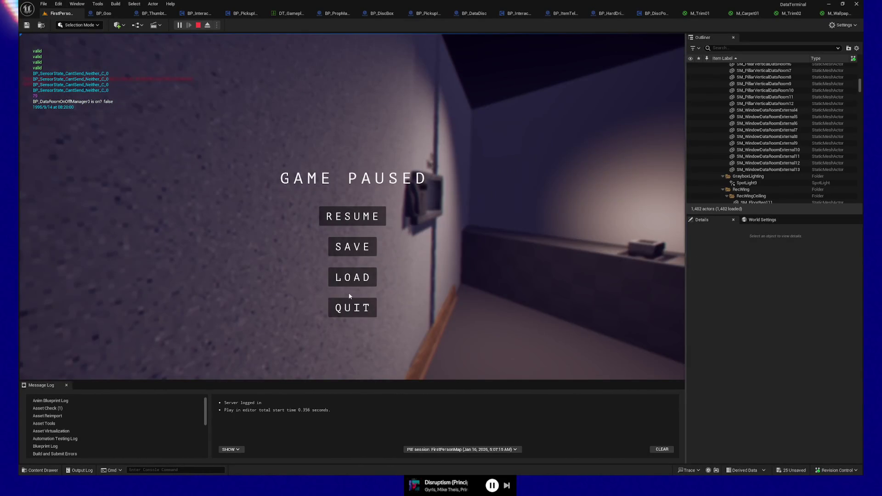
left_click(350, 305)
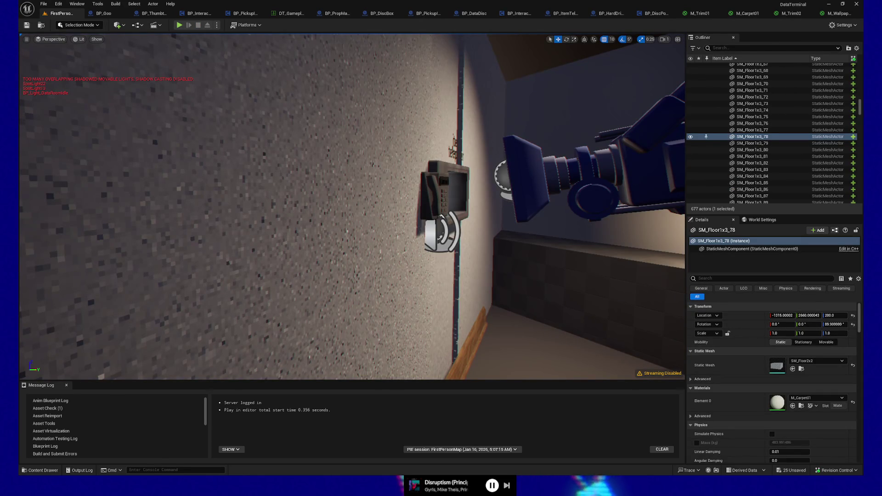
In M_Wallpaper01, open the top sample's wallpaper texture for a closer look.
left_click(838, 12)
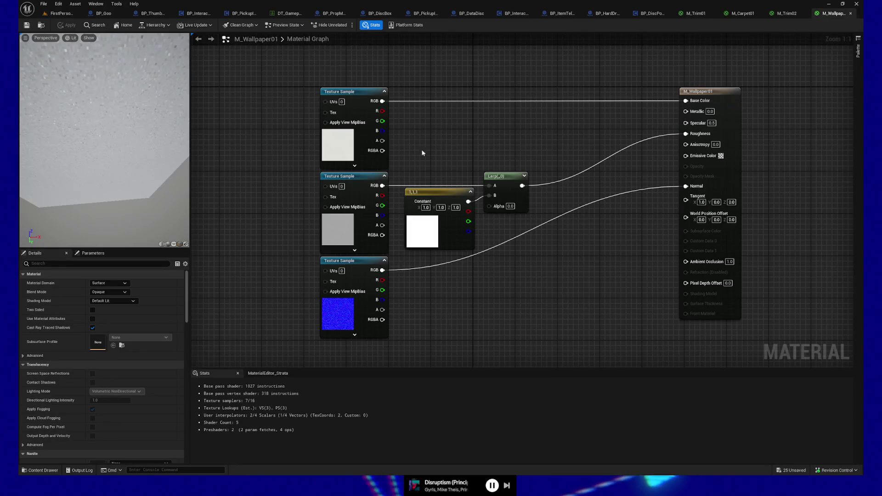
left_click(366, 152)
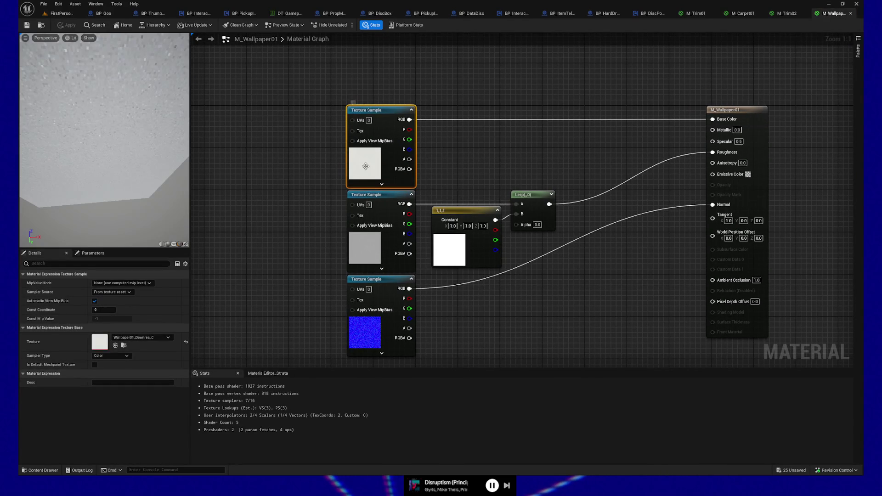
key("ctrl+space")
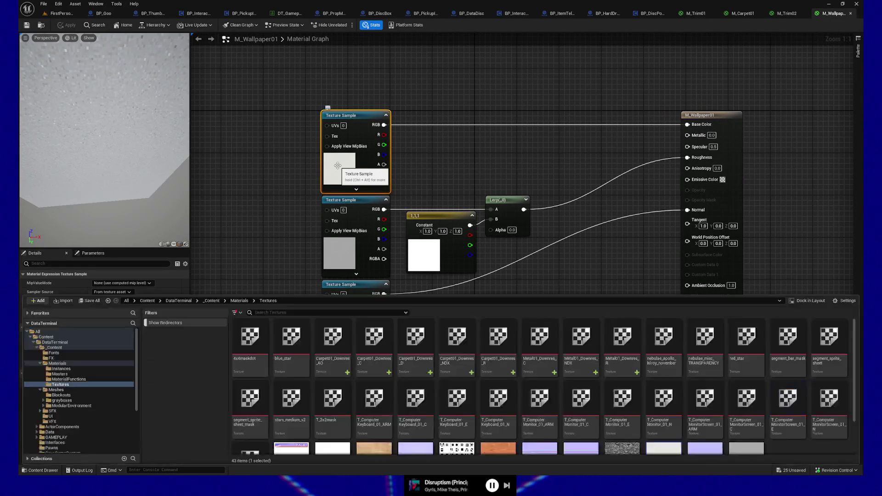
left_click(220, 227)
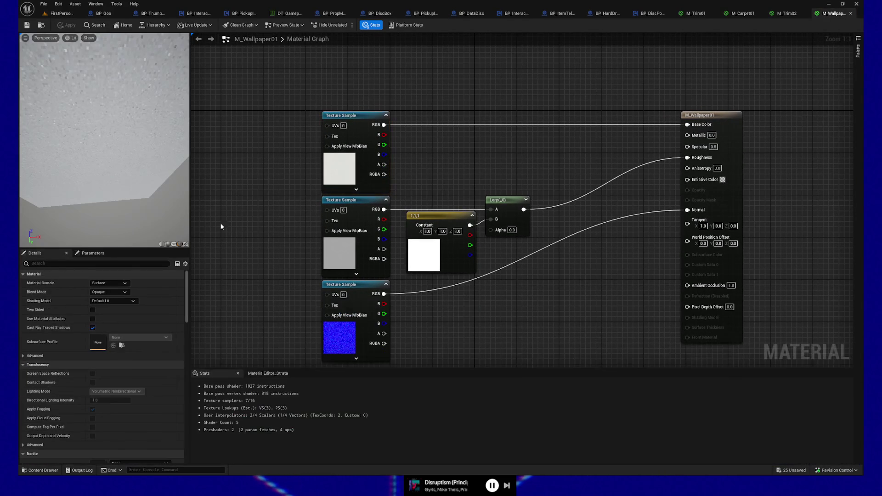
left_click(339, 175)
double_click(101, 338)
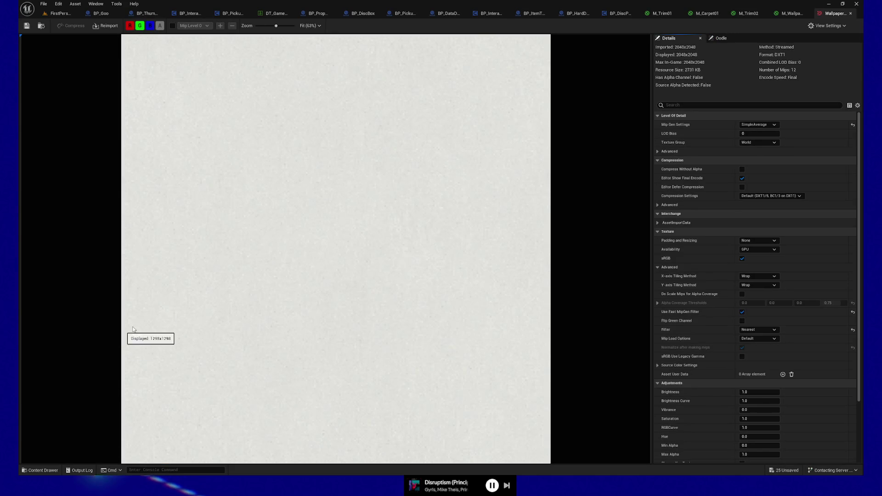
scroll(346, 240, "up", 3)
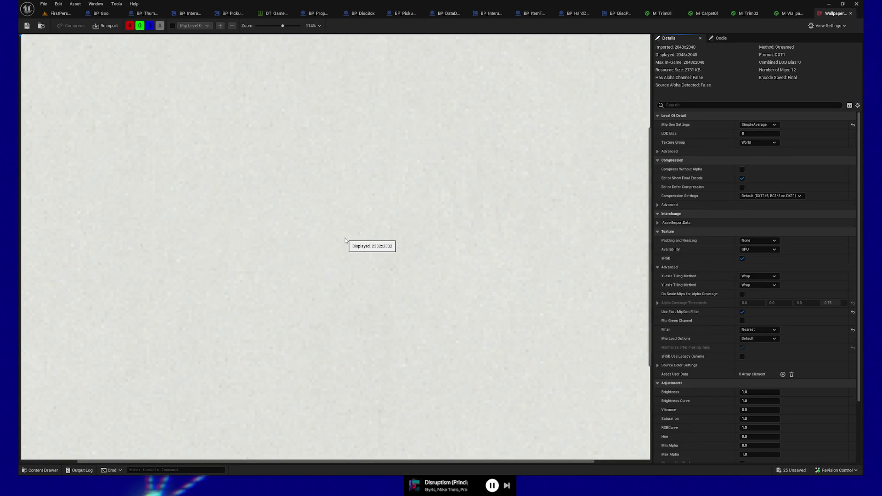
left_click(850, 13)
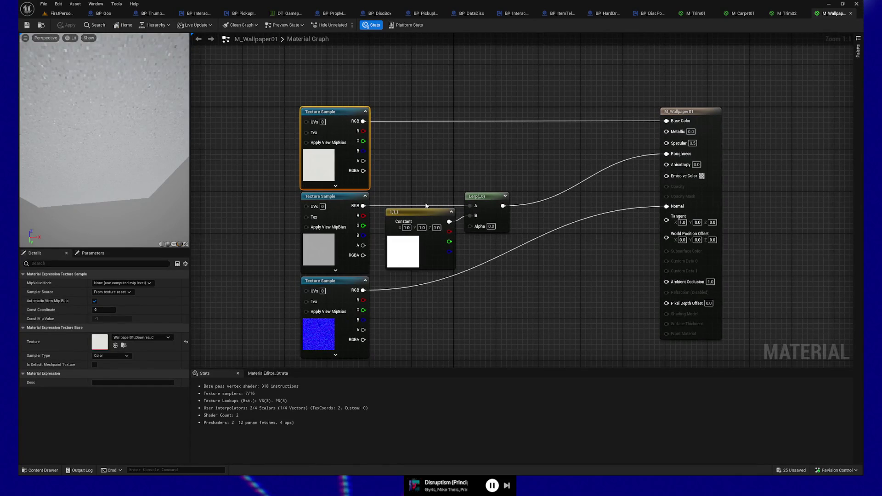
Duplicate the 1,1,1 constant, place it above the Lerp node, and apply the material.
left_click(425, 214)
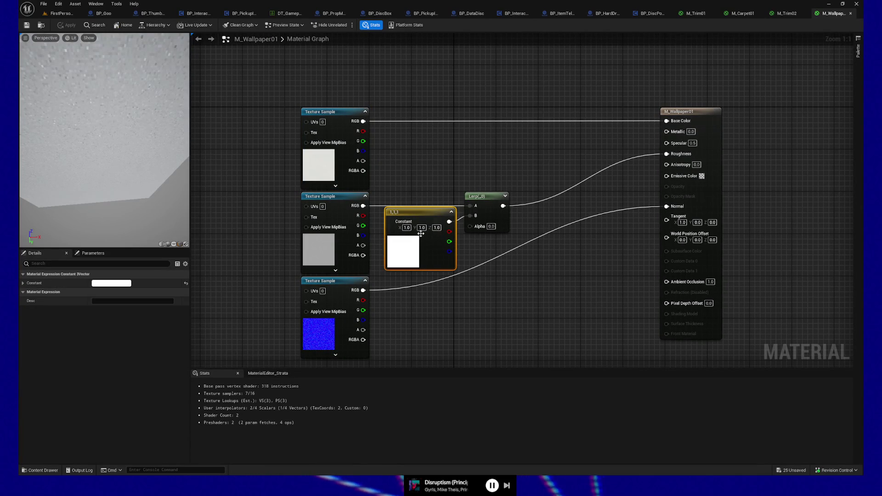
left_click(459, 148)
key("ctrl+v")
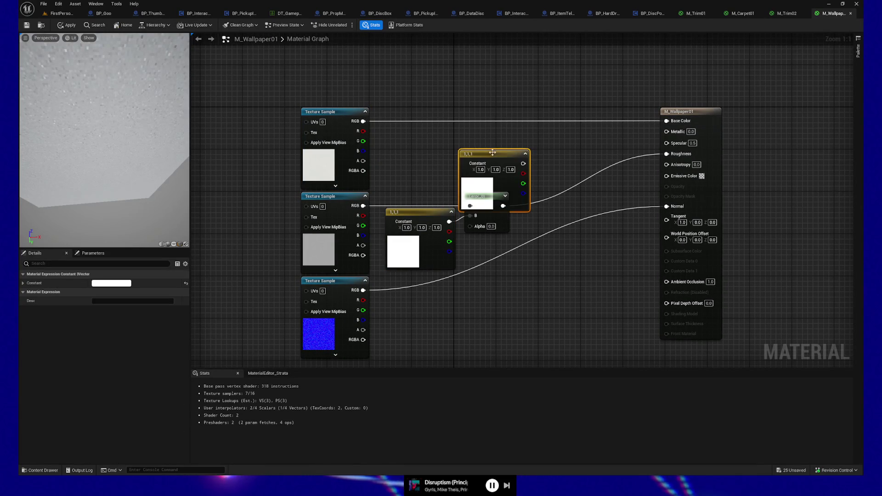
mouse_move(478, 152)
left_mouse_down()
mouse_move(473, 130)
mouse_move(638, 131)
mouse_move(667, 120)
left_mouse_up()
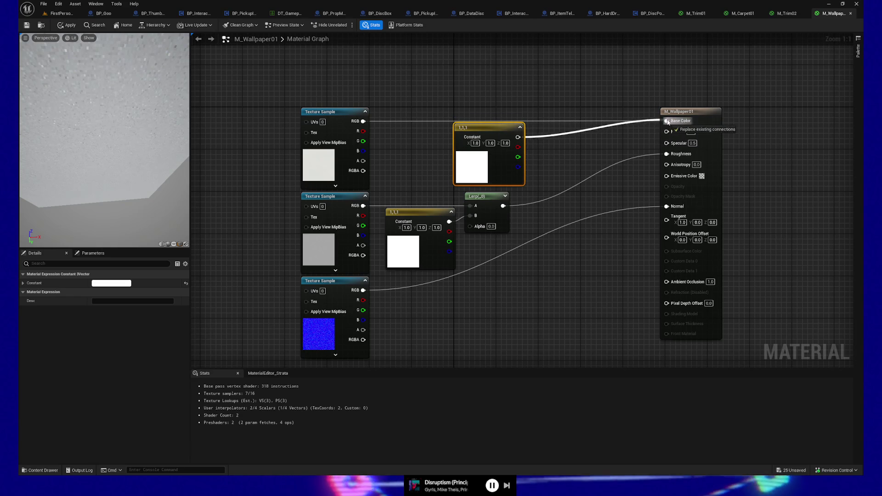
left_click(67, 26)
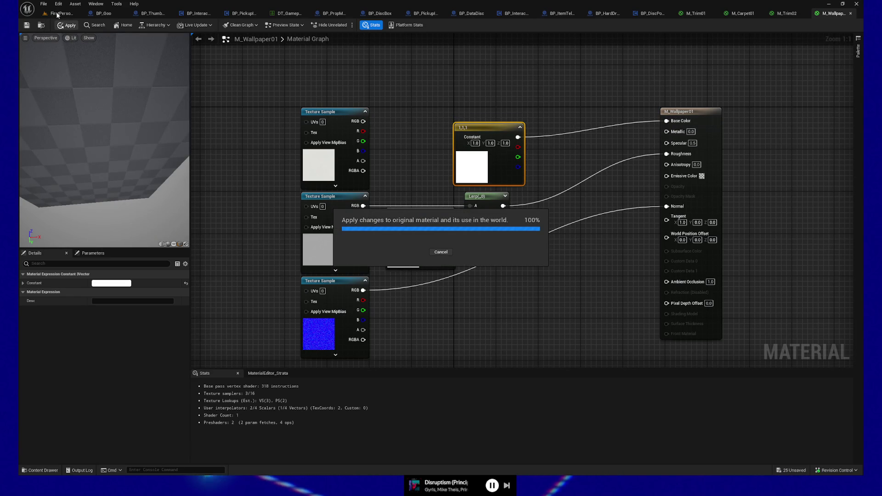
left_click(59, 14)
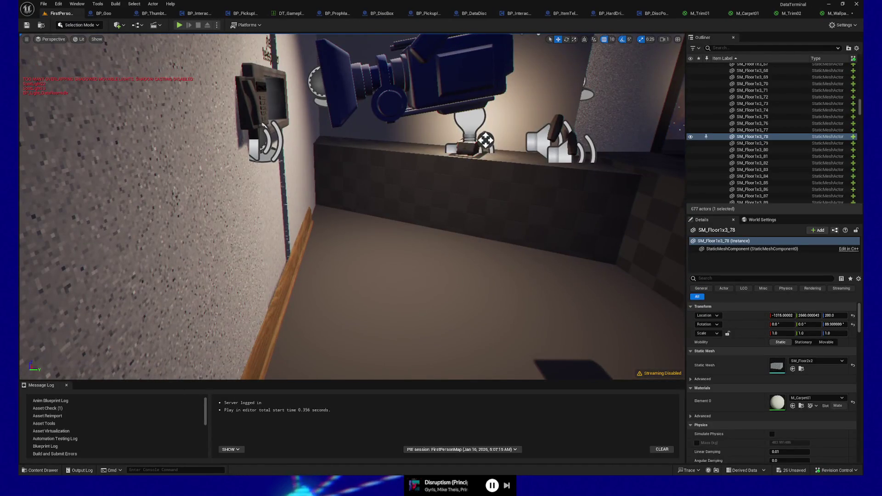
Play from a floor spot, back away to see the plain white walls, then quit to the editor.
right_click(455, 328)
left_click(455, 326)
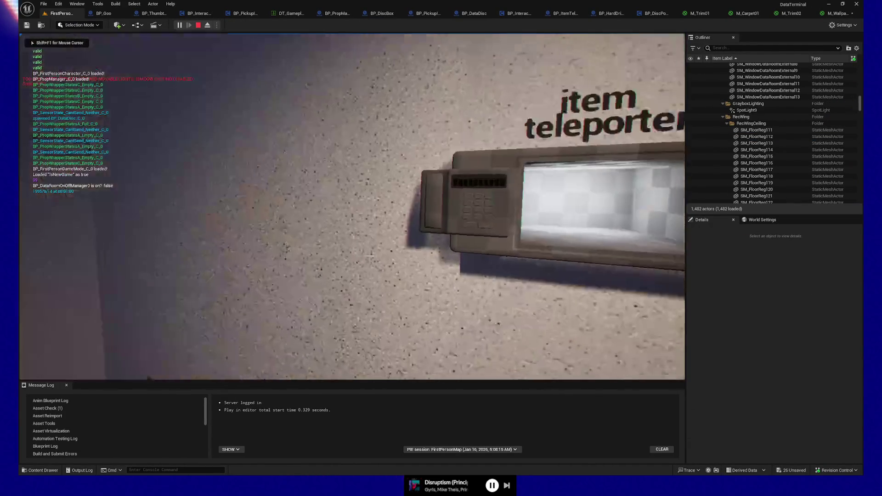
key("s")
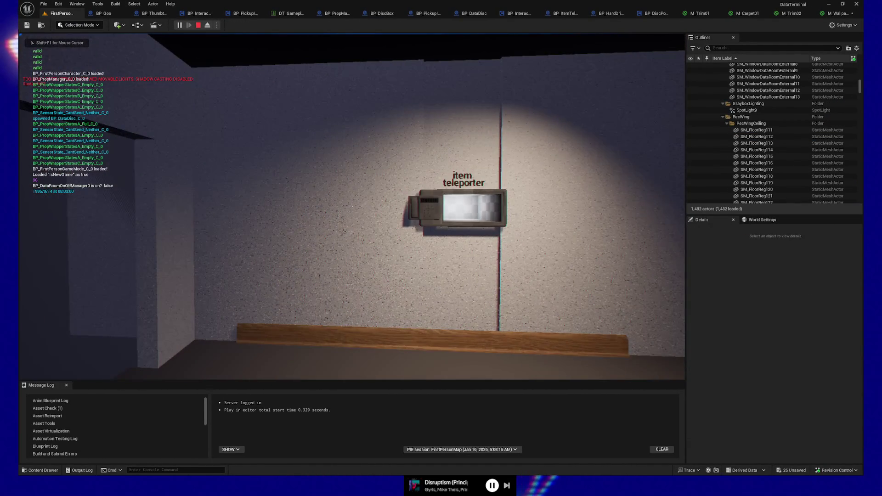
key("s")
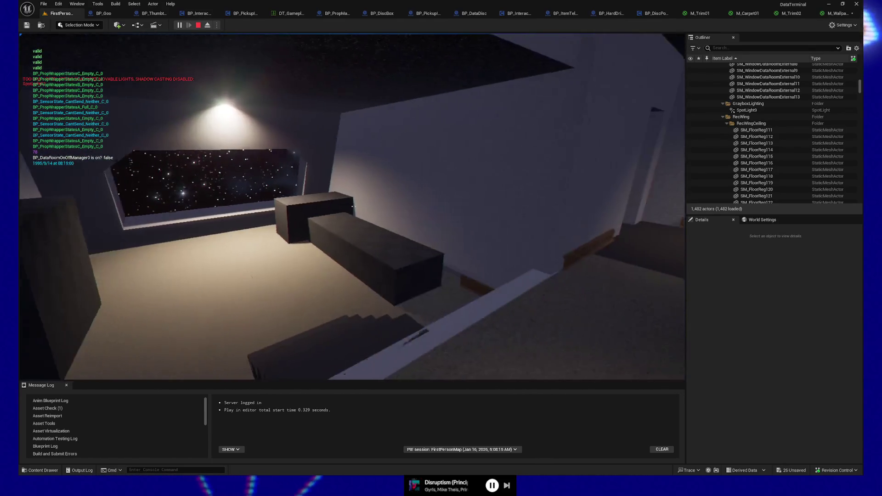
key("Escape")
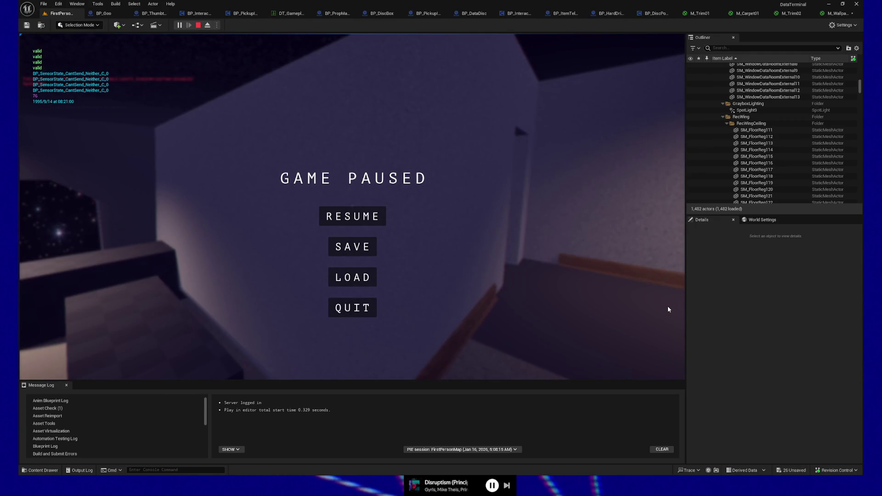
left_click(352, 307)
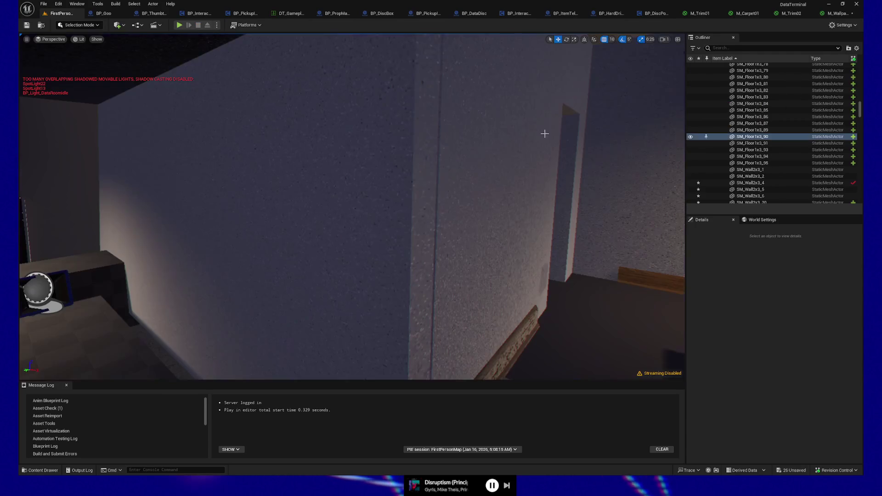
In M_Wallpaper01, move the white Constant3Vector level with Base Color and select the normal map sample.
left_click(832, 13)
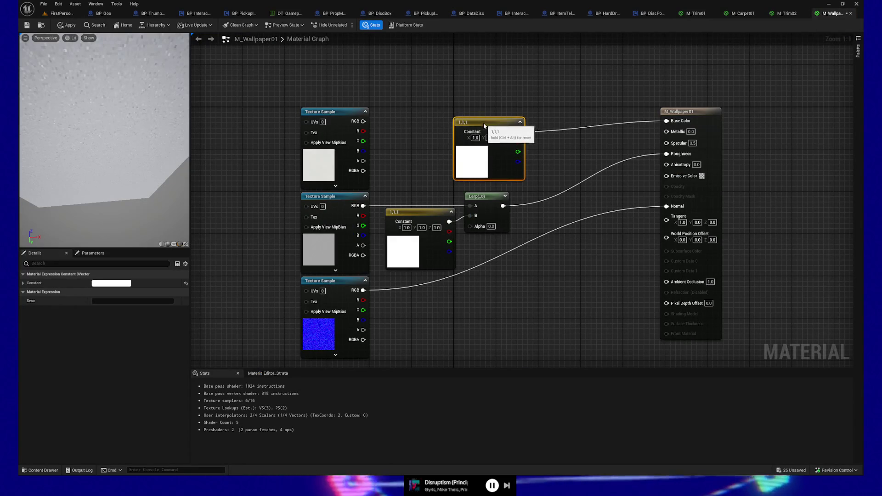
left_click_drag(484, 130, 484, 115)
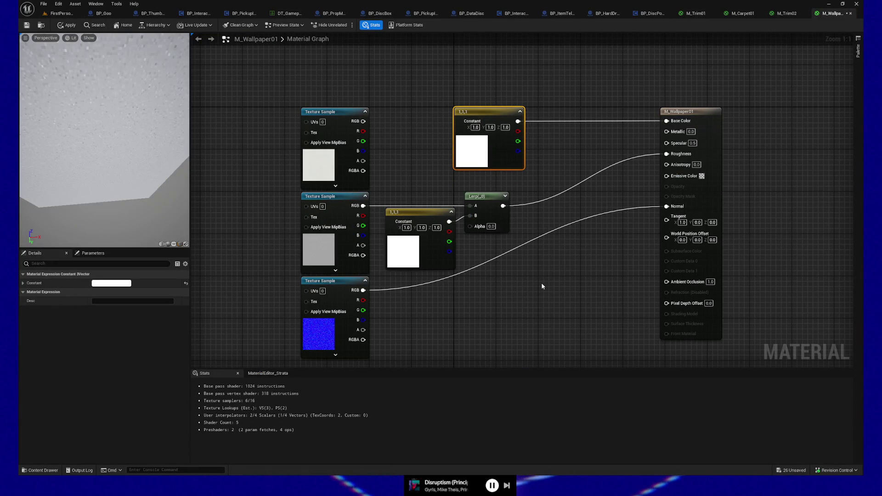
left_click_drag(541, 283, 556, 278)
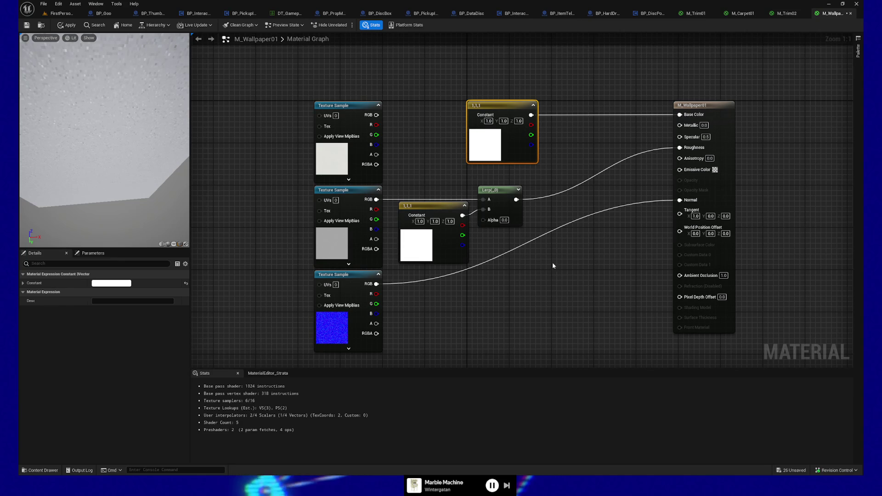
left_click_drag(552, 261, 558, 237)
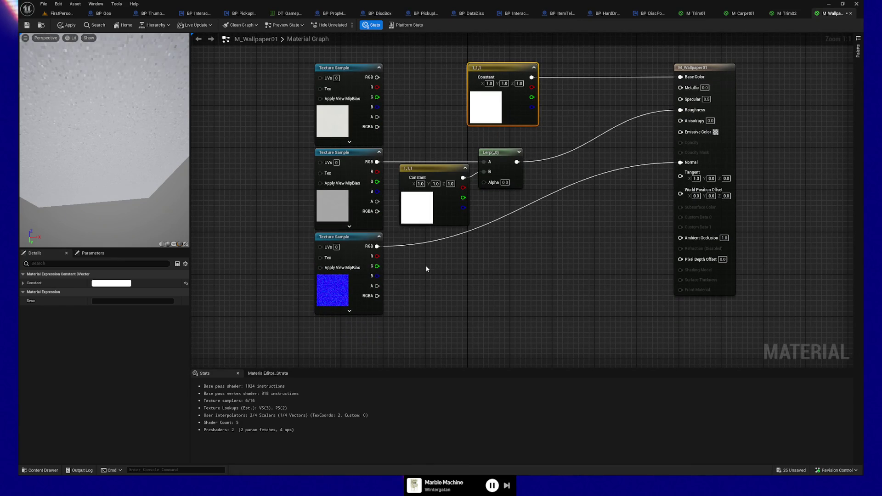
mouse_move(478, 262)
left_mouse_down()
mouse_move(512, 219)
mouse_move(512, 234)
left_mouse_up()
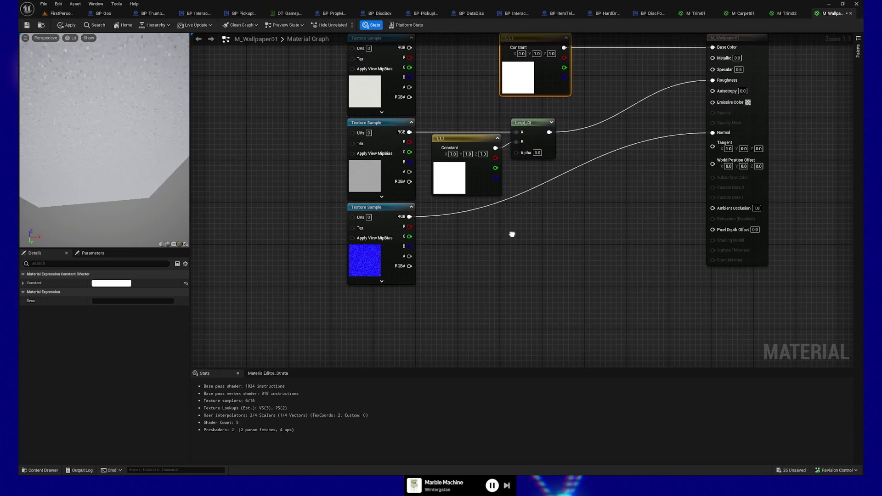
left_click(358, 256)
left_click_drag(493, 285, 508, 309)
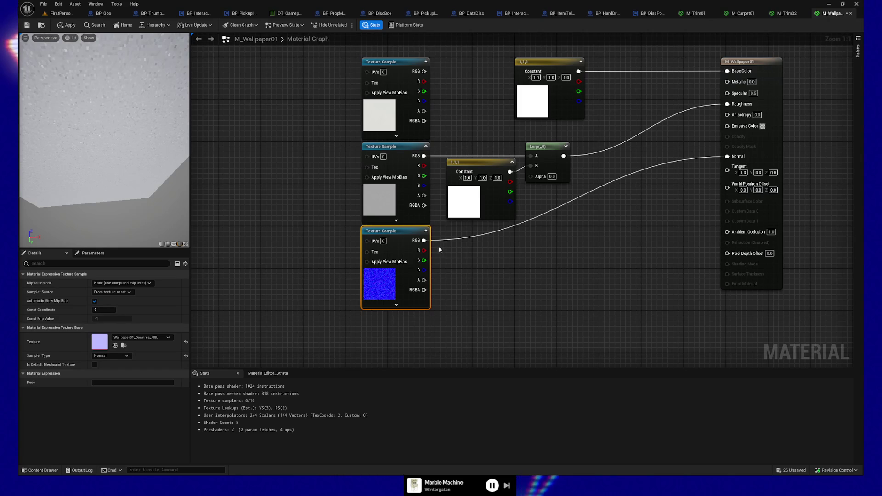
Add a Multiply on the normal map output and wire a copy of the white constant into B.
mouse_move(424, 240)
left_mouse_down()
mouse_move(477, 243)
mouse_move(555, 228)
left_mouse_up()
type("multiply")
key("Return")
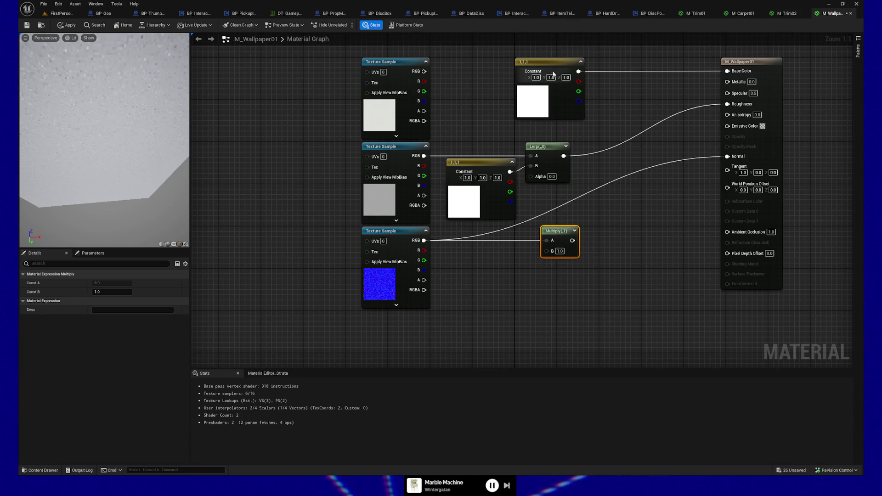
left_click(546, 61)
key("ctrl+c")
key("ctrl+v")
mouse_move(529, 306)
left_mouse_down()
mouse_move(507, 253)
mouse_move(547, 251)
left_mouse_up()
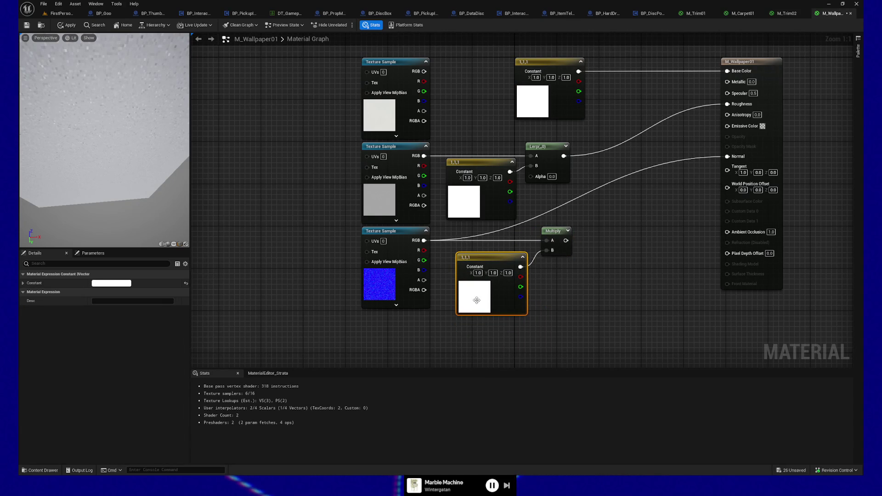
Set the copied constant's colour to 0.5,0.5,1.
double_click(475, 297)
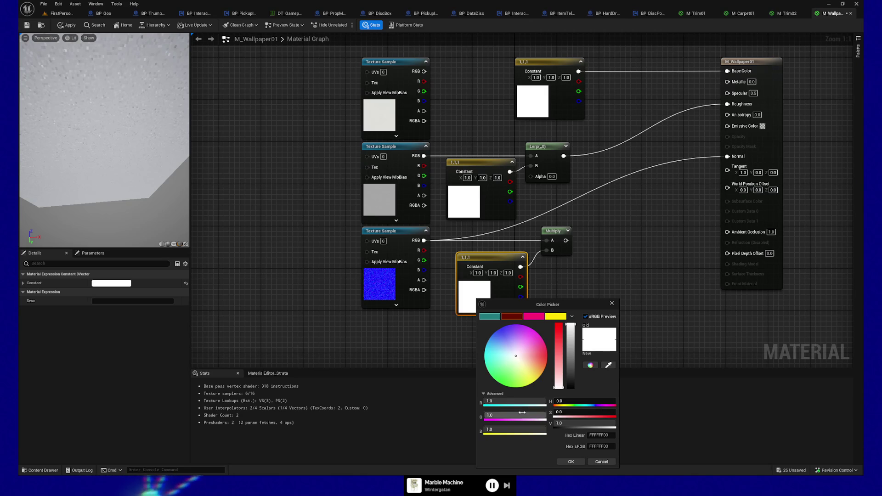
left_click(518, 431)
left_click(521, 416)
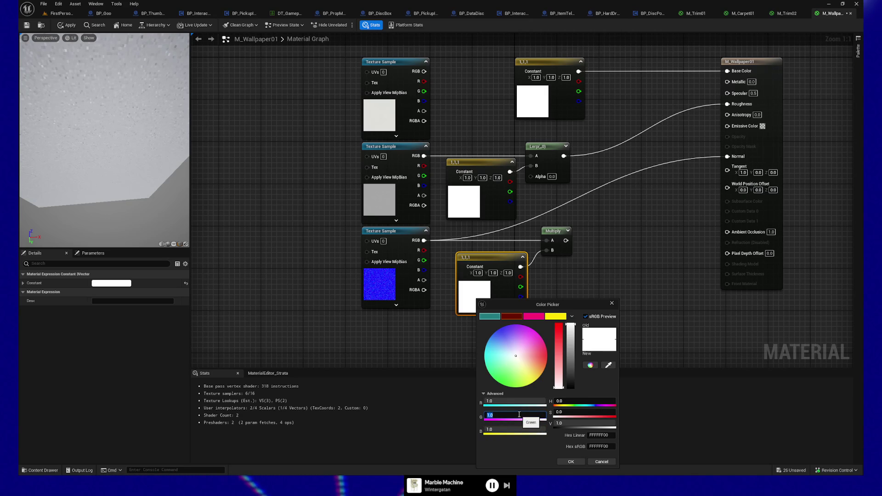
type("0")
left_click(511, 402)
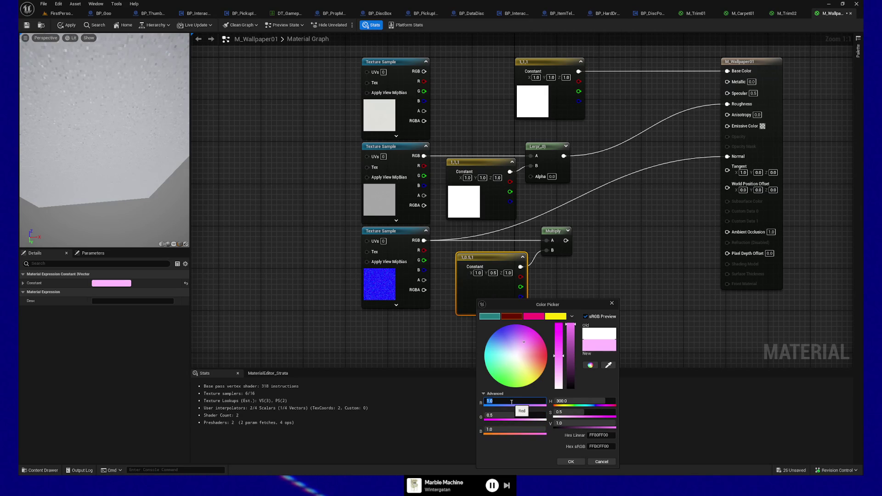
type(".5")
key("Return")
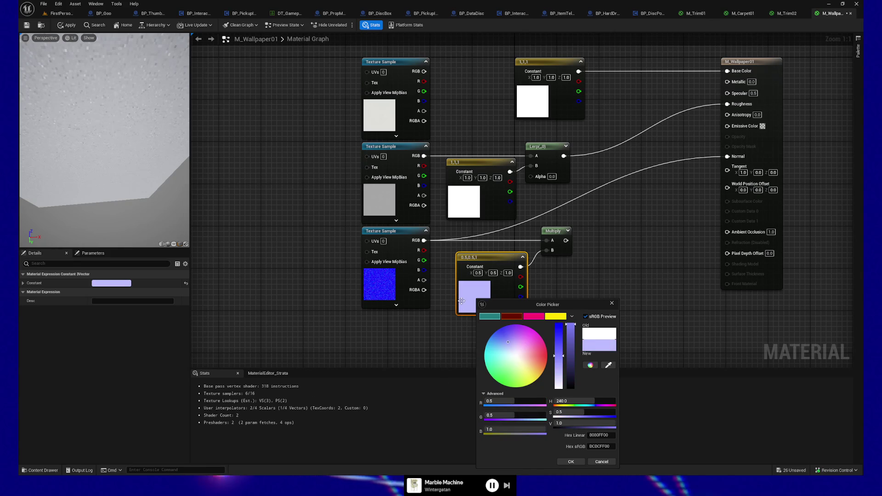
left_click(431, 357)
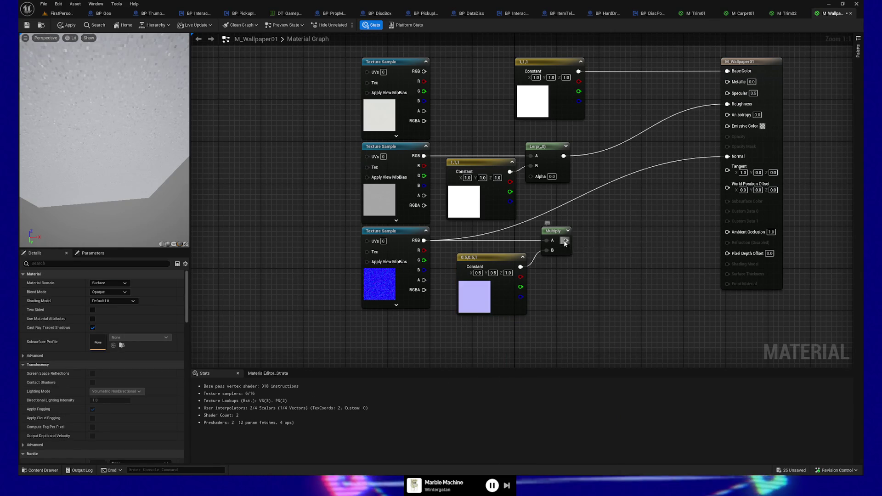
Feed the Multiply result into Normal, apply the material, and go back to the level.
left_click_drag(566, 240, 728, 156)
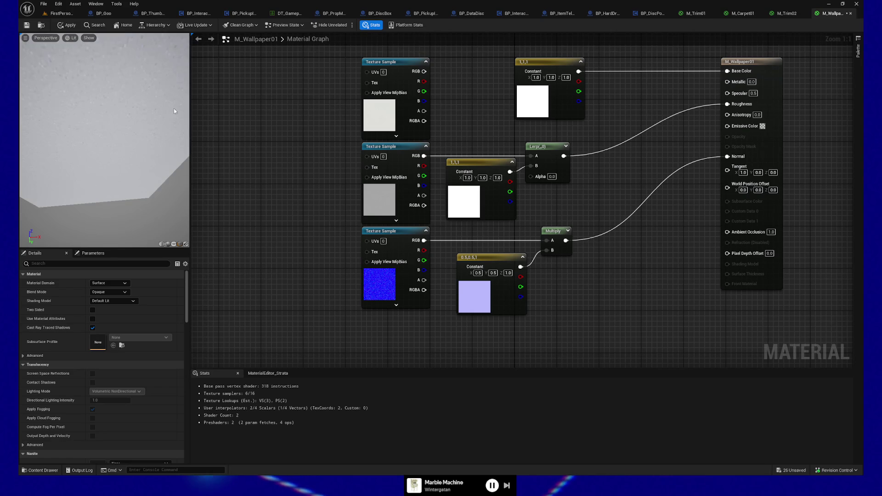
left_click(66, 24)
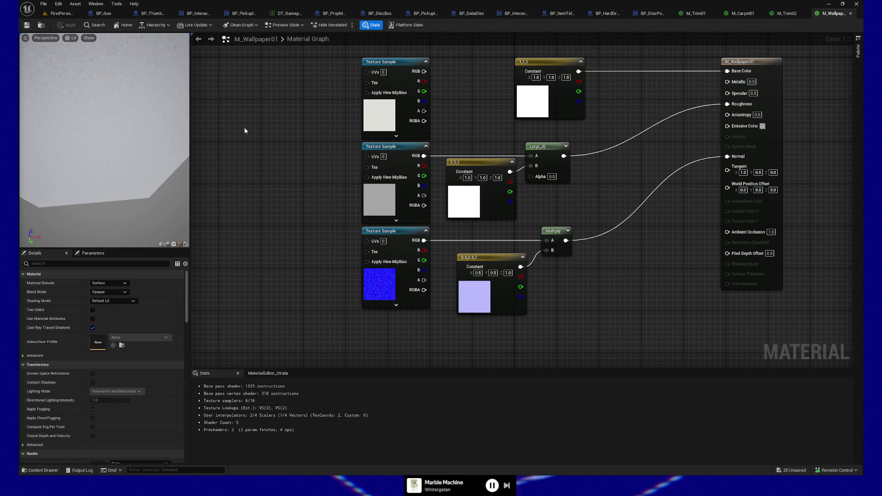
key("alt+p")
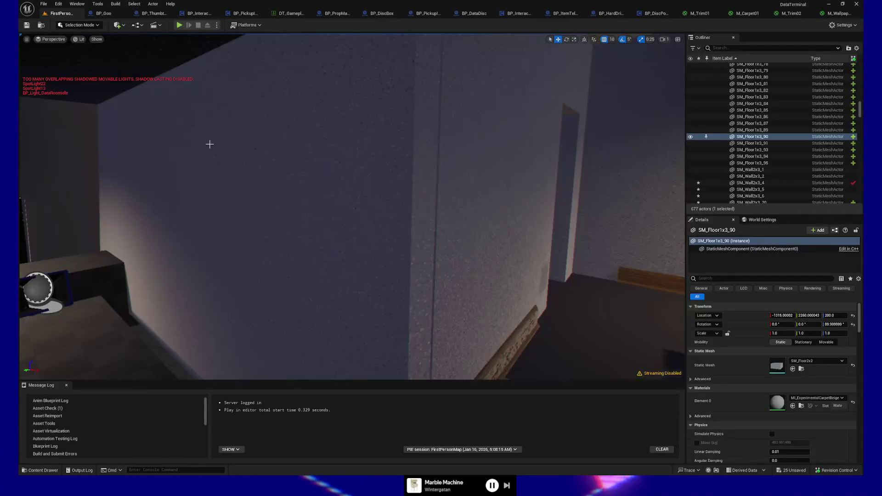
key("F8")
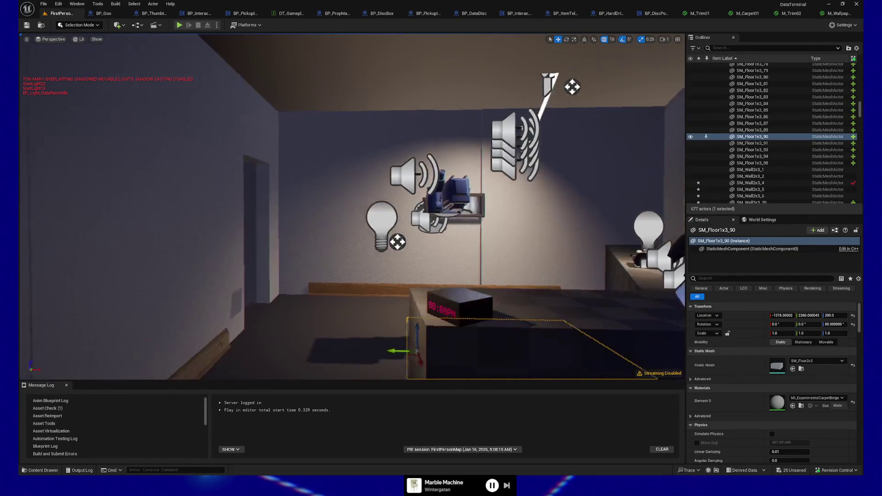
Start a play session from a floor spot in the room.
key("s")
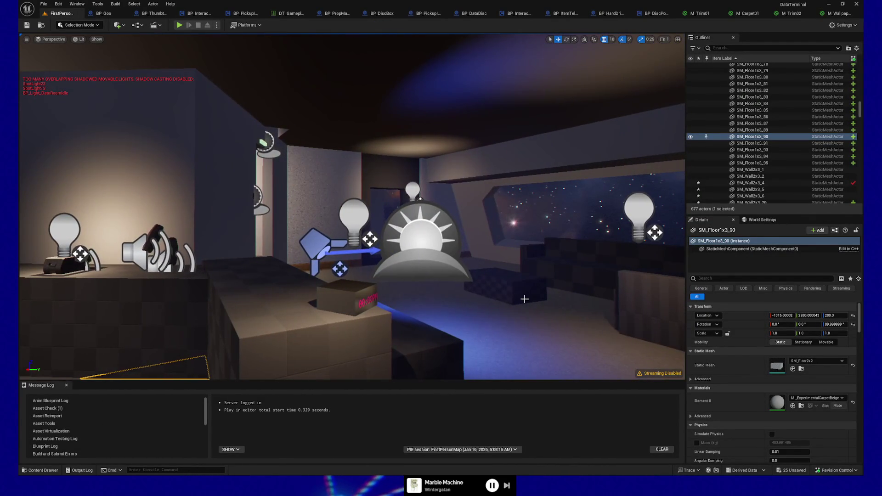
right_click(513, 338)
left_click(528, 334)
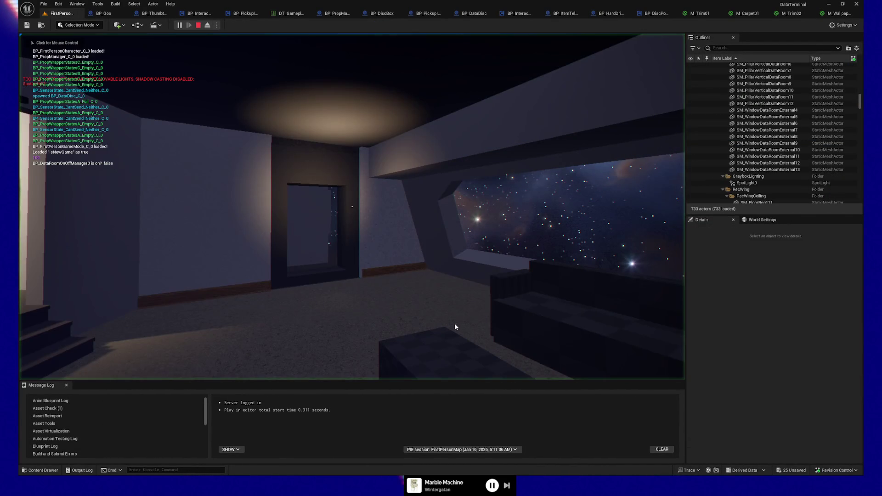
left_click(410, 327)
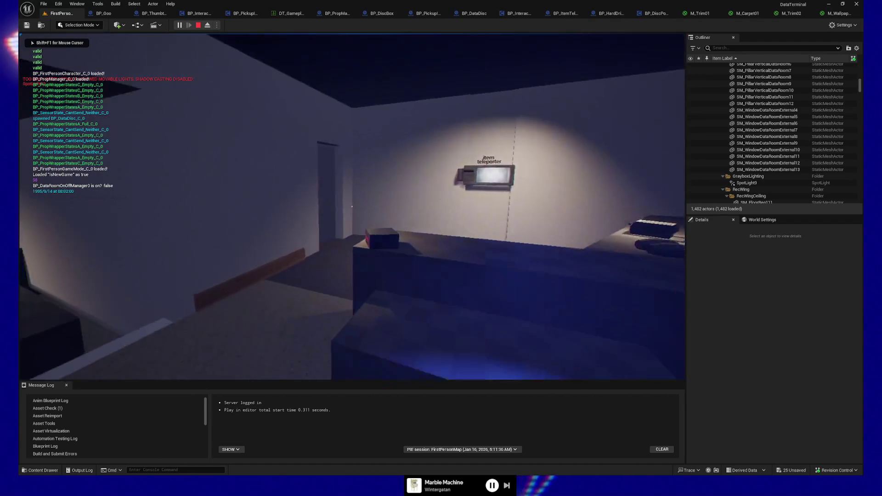
Walk to the item teleporter wall and through the lit desk room, then quit the session.
key("w")
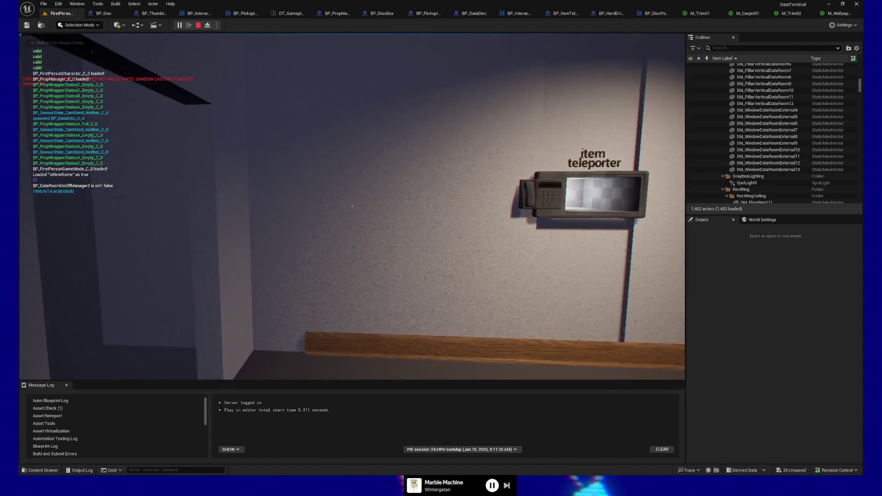
key("s")
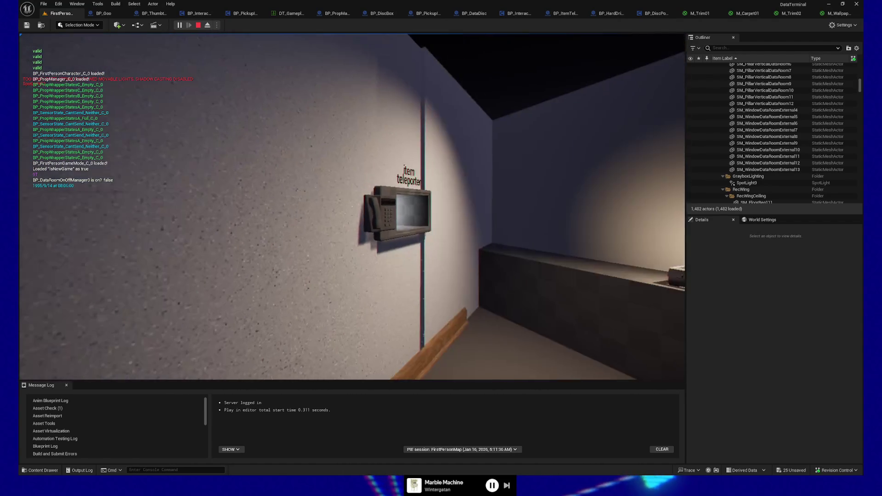
key("w")
key("s")
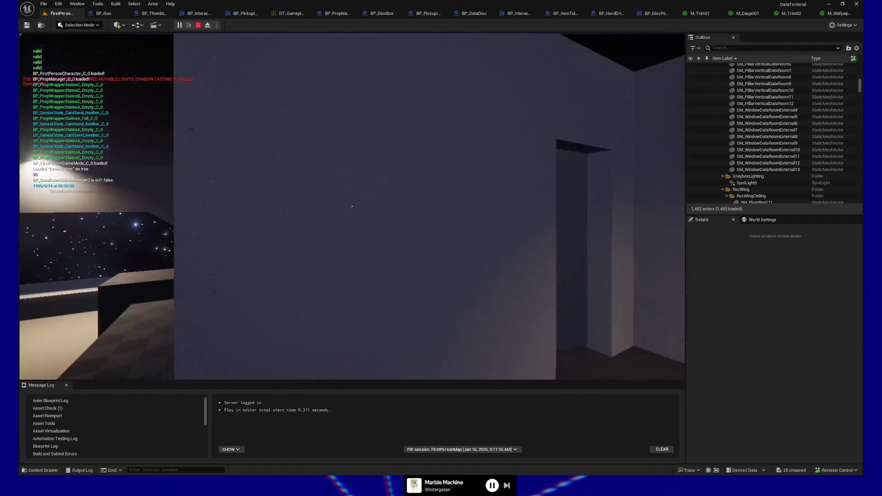
key("w")
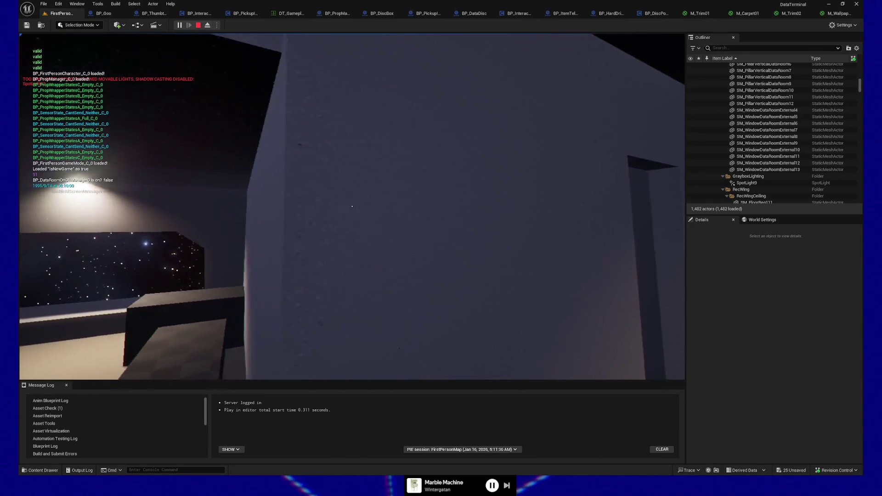
key("s")
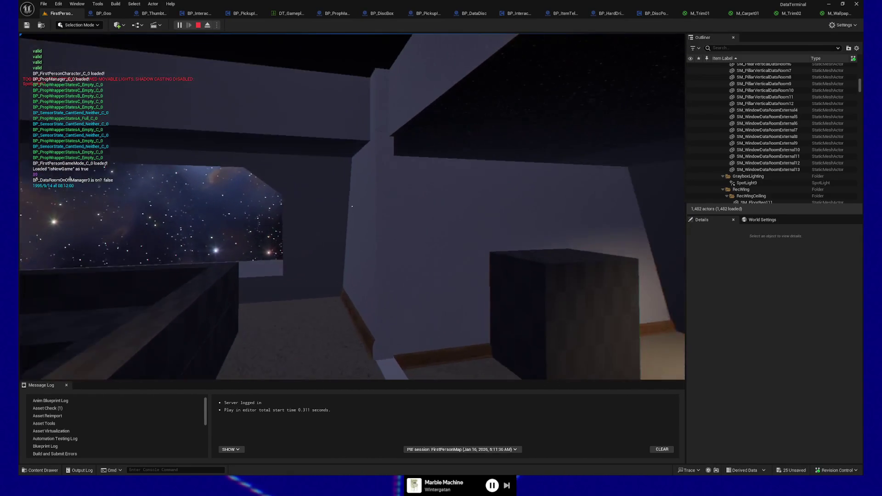
key("w")
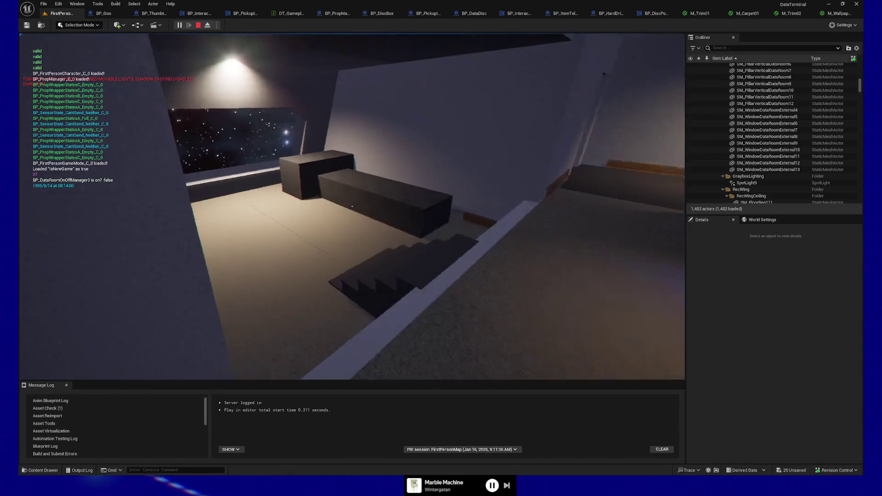
key("w")
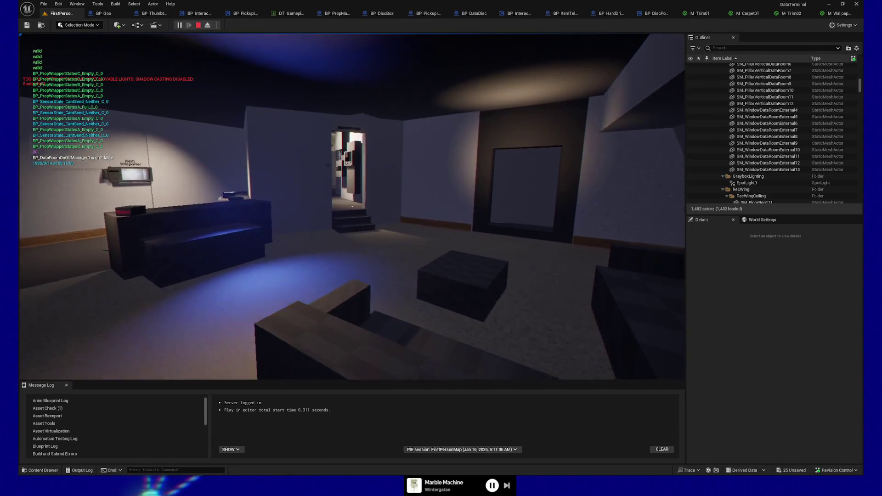
key("Escape")
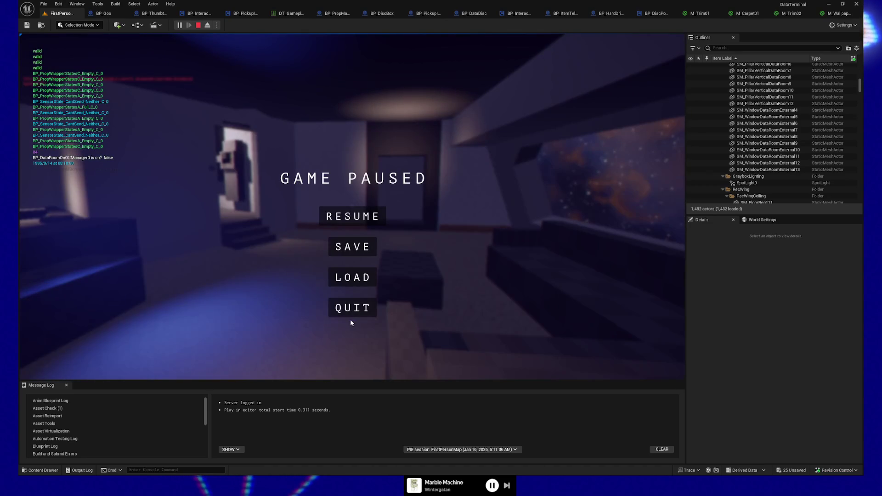
left_click(350, 313)
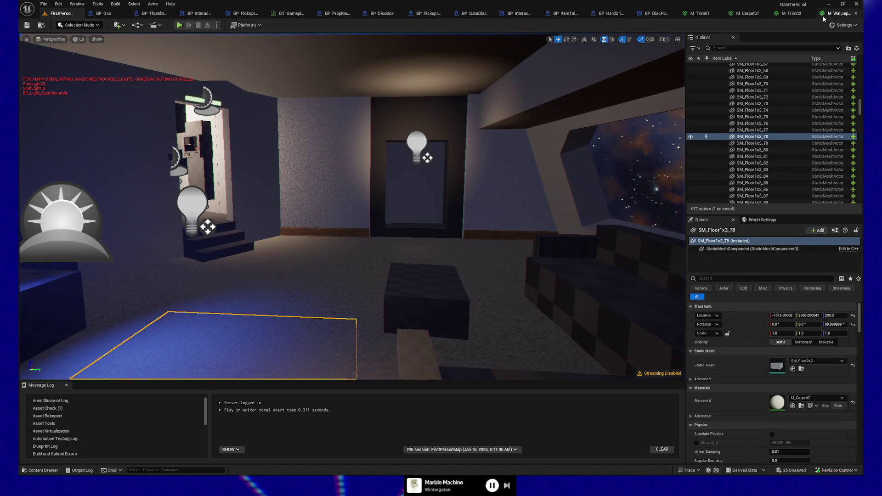
Change the normal multiplier Constant3Vector's X and Y from 0.5 to 0.2, then apply M_Wallpaper01.
left_click(845, 15)
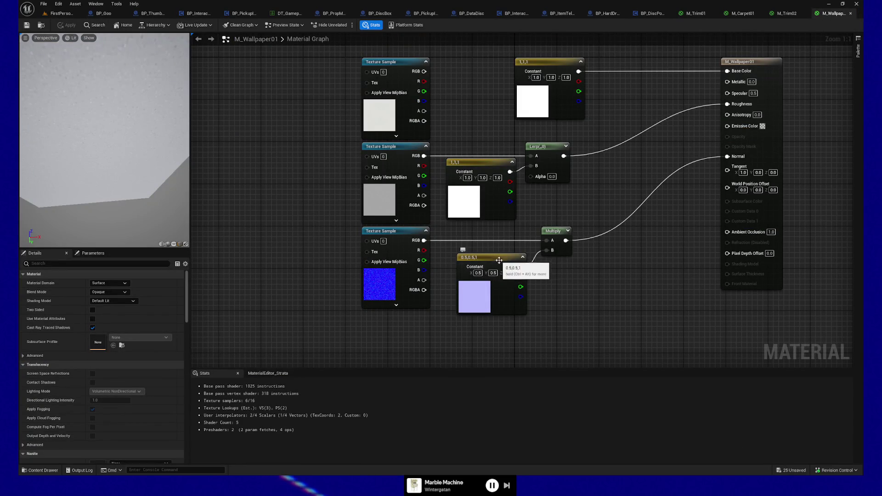
left_click(495, 284)
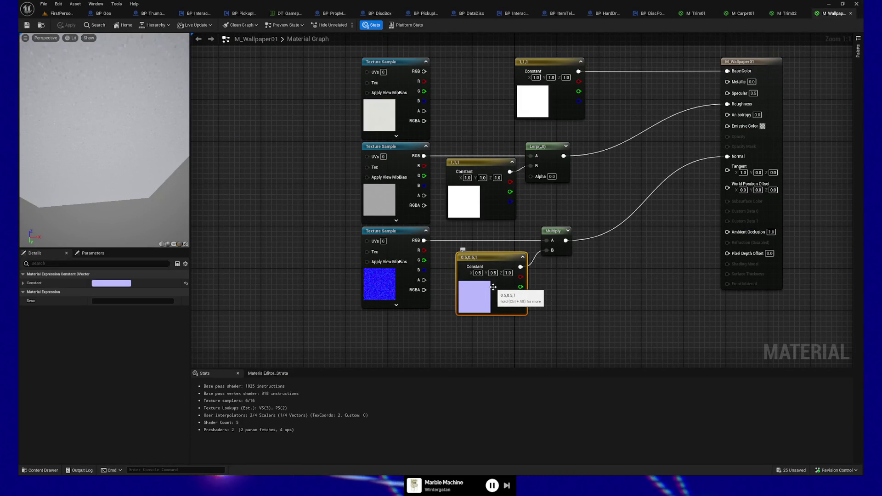
left_click(588, 293)
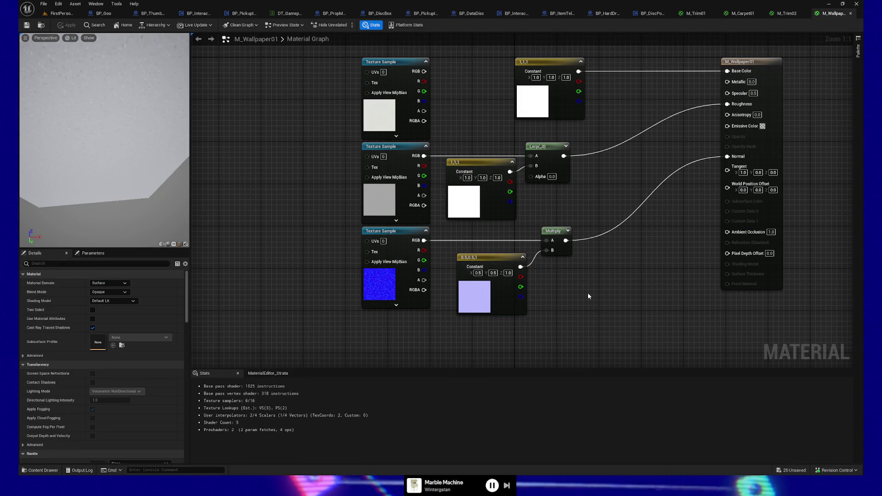
left_click(504, 268)
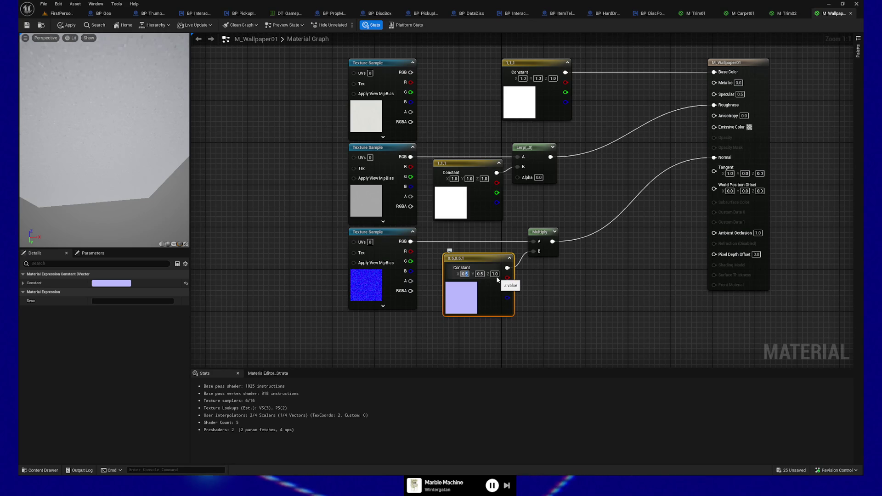
type("0.2")
key("Tab")
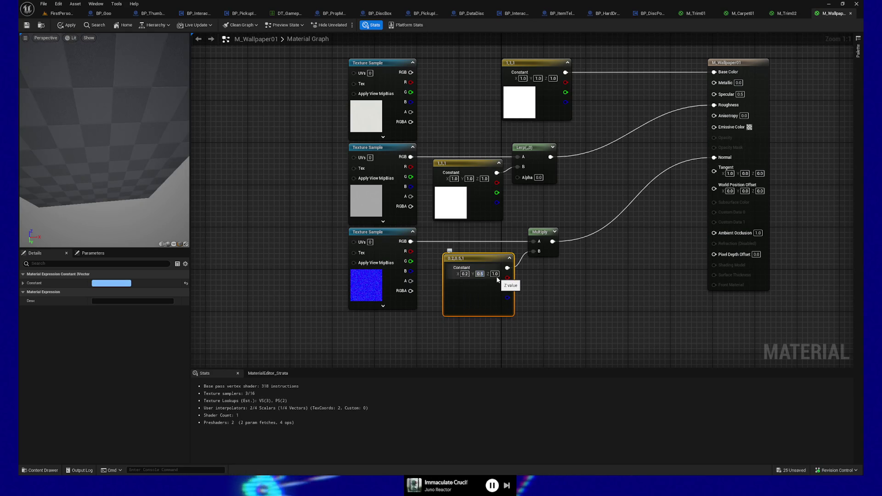
type("0.2")
left_click(567, 321)
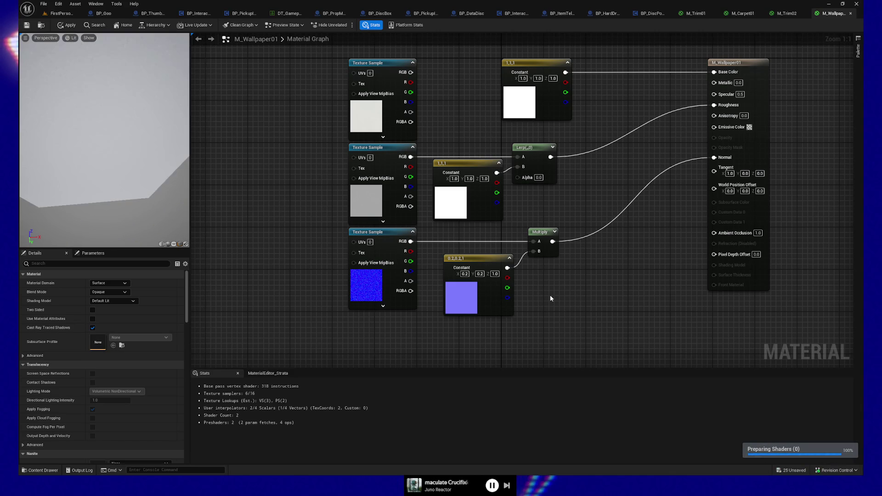
left_click(68, 26)
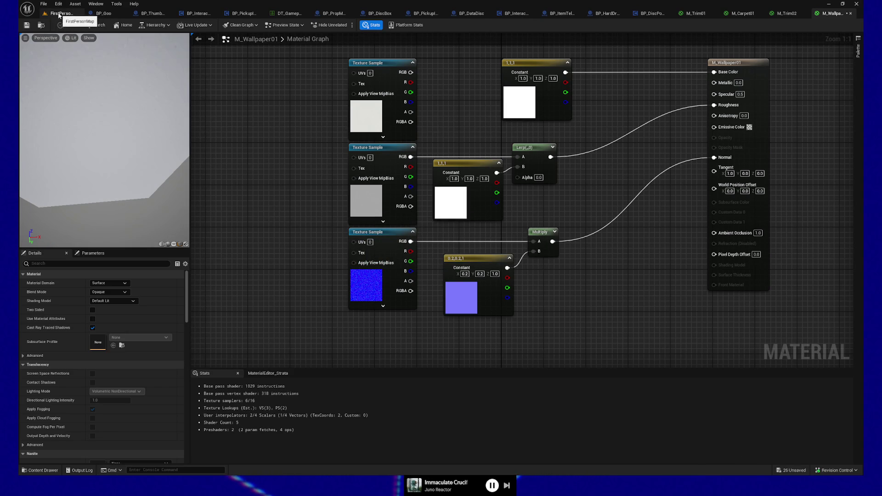
Back in FirstPersonMap, Play From Here at a spot in the level.
left_click(59, 16)
right_click(285, 328)
left_click(303, 334)
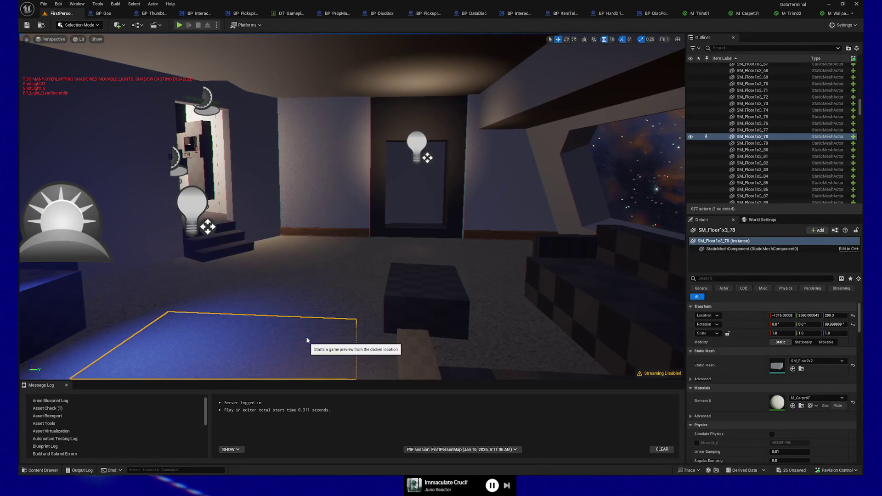
Walk through the starry-window room to the item teleporter wall and view it at an angle.
key("w")
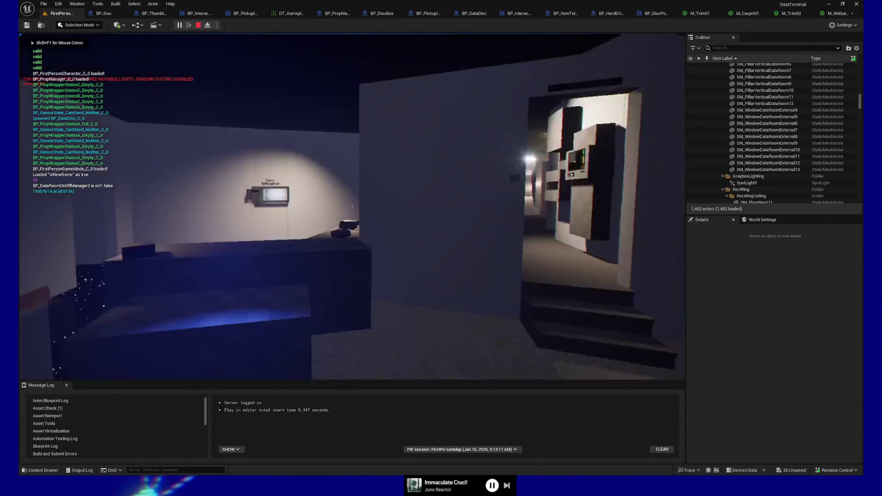
key("w")
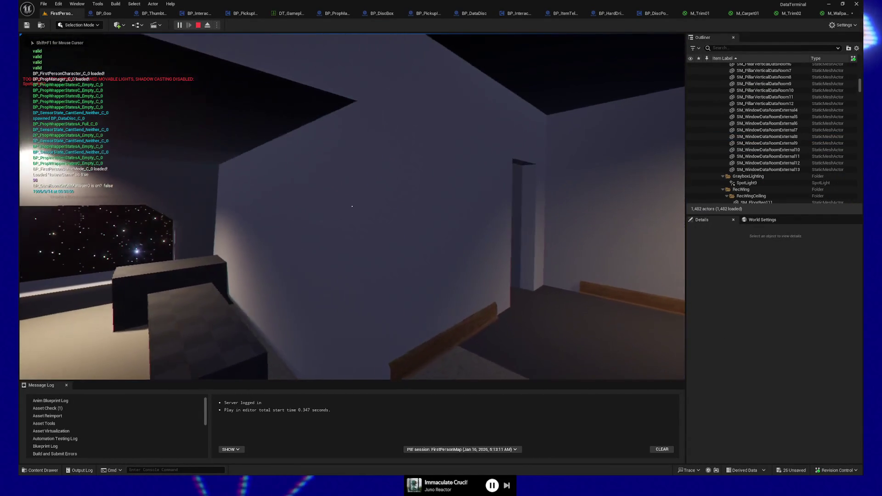
key("w")
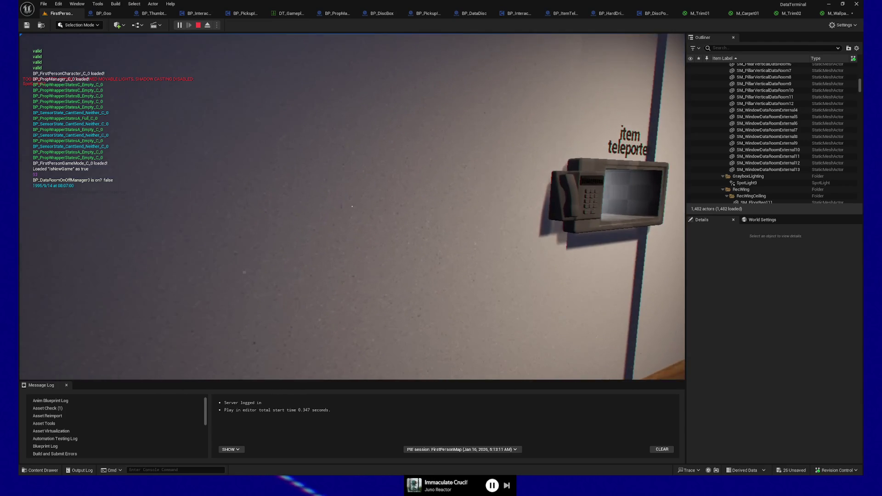
key("s")
key("w")
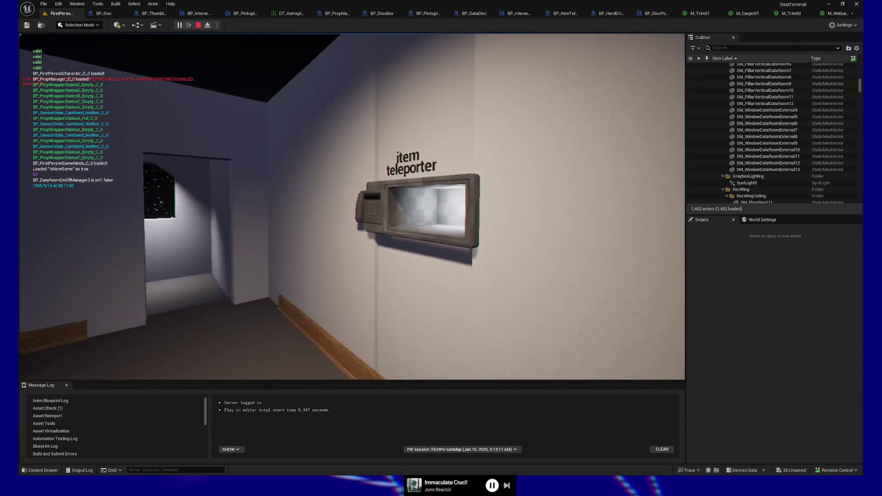
key("d")
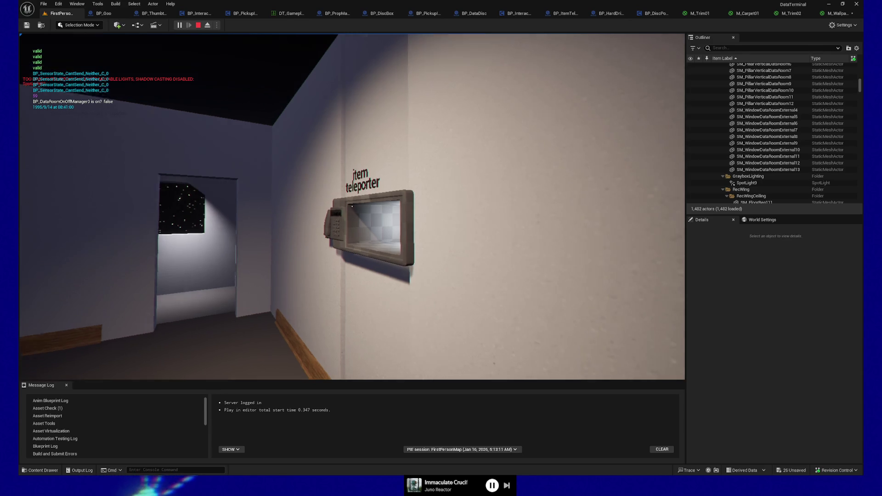
Compare the wallpaper beside the item teleporter up close and from a distance, then pause.
key("w")
mouse_move(353, 206)
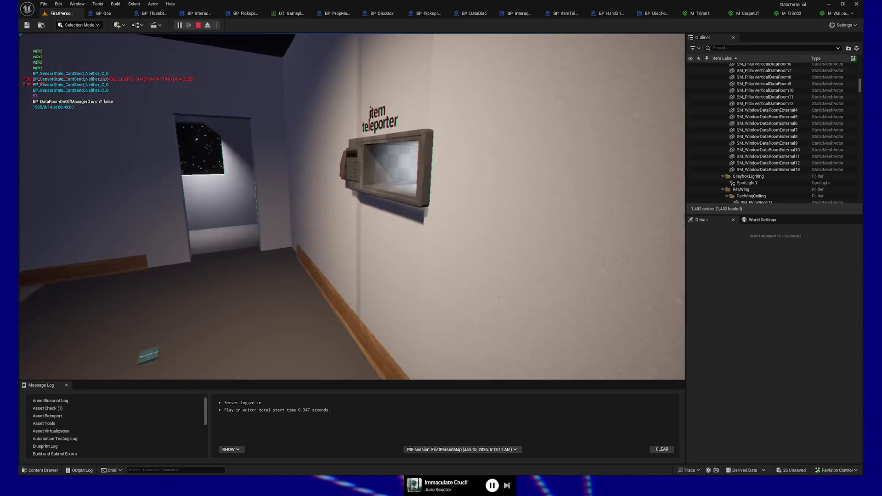
key("s")
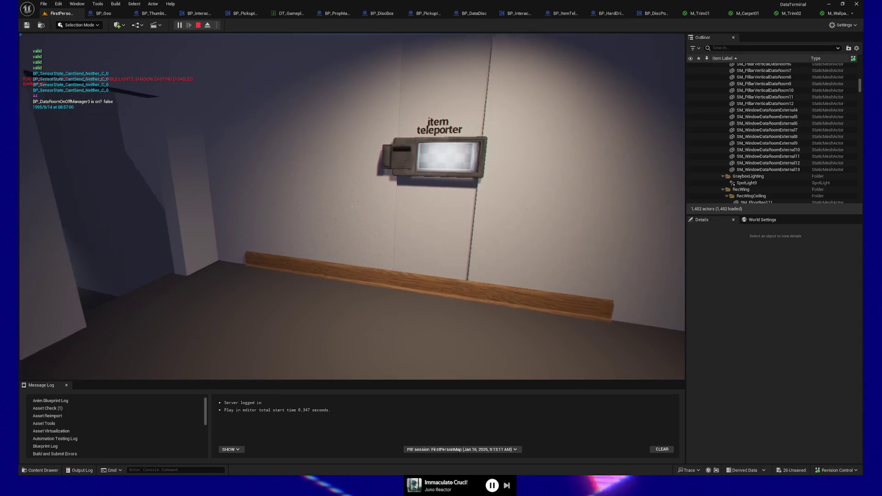
key("s")
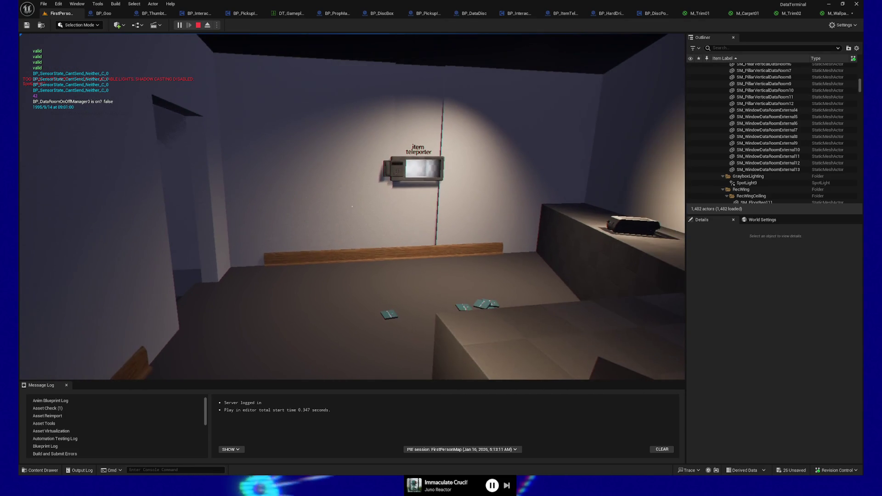
key("w")
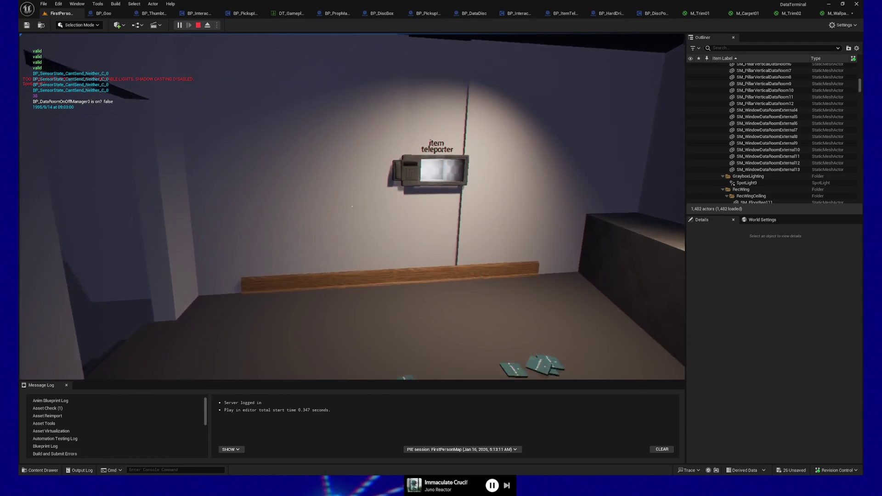
key("w")
key("s")
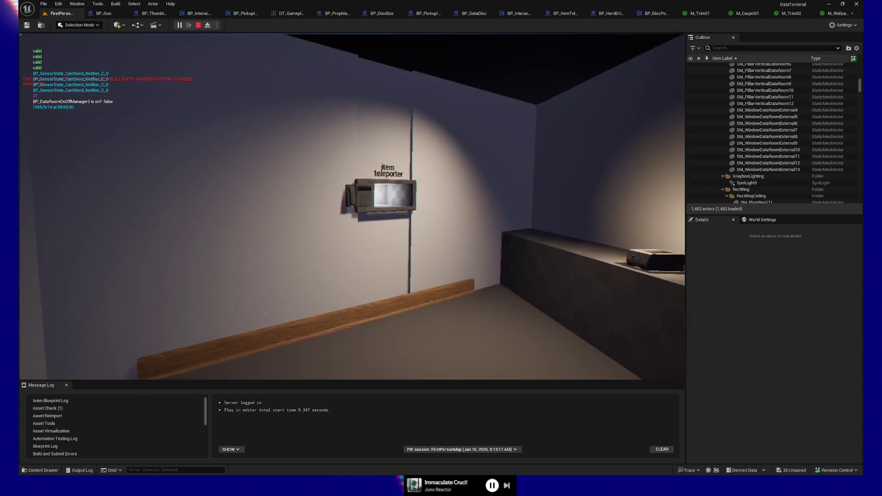
key("w")
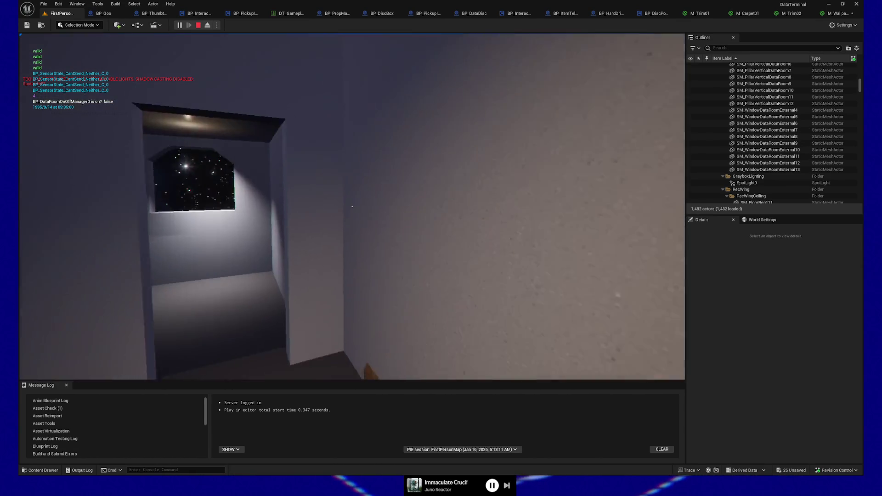
key("Escape")
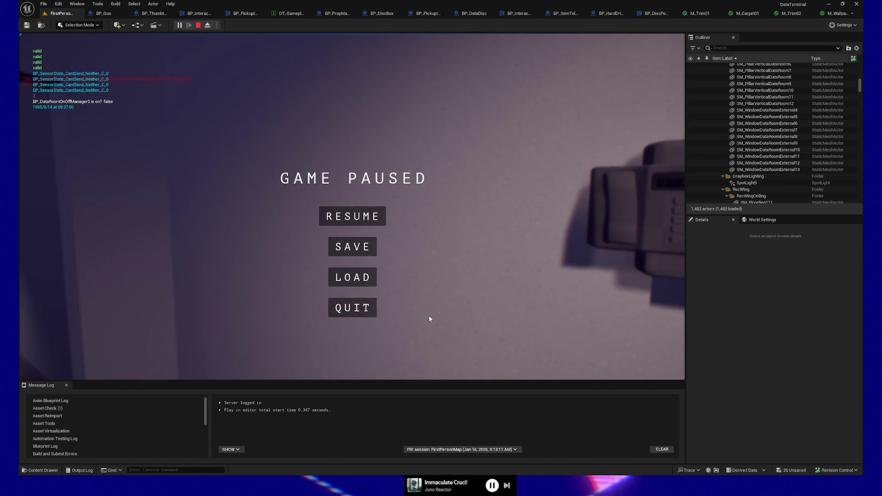
Quit the play session and wire the top Texture Sample's RGB into M_Wallpaper01's Base Color.
left_click(352, 308)
left_click(837, 14)
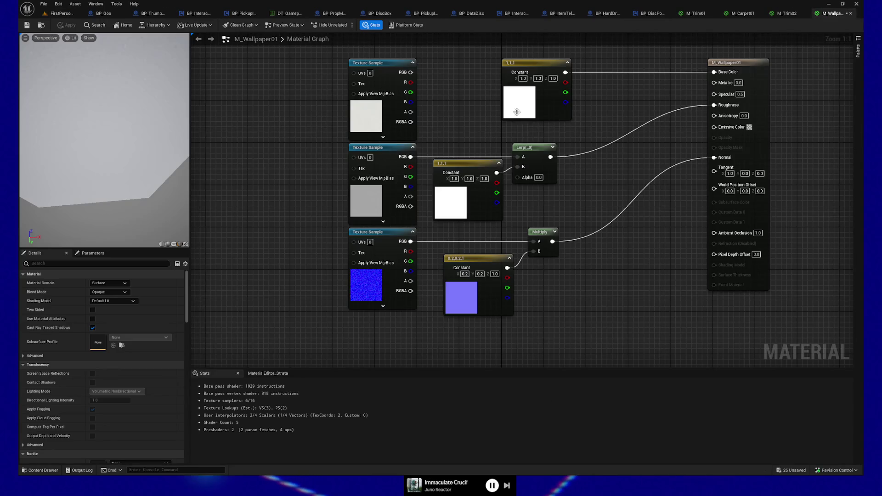
double_click(518, 102)
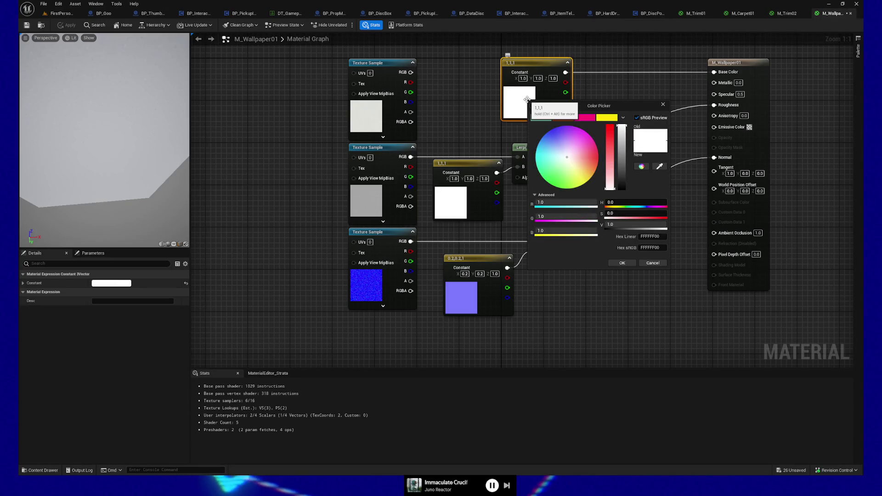
left_click(473, 109)
left_click_drag(410, 72, 714, 72)
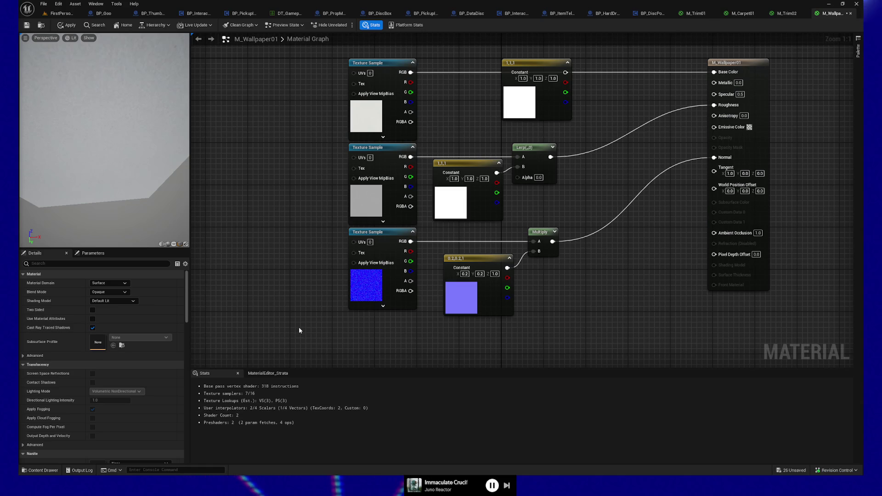
left_click_drag(304, 319, 309, 246)
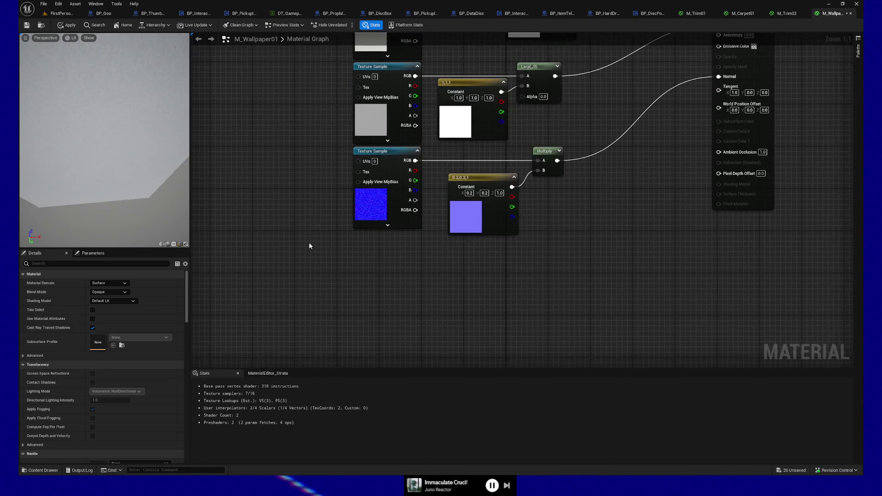